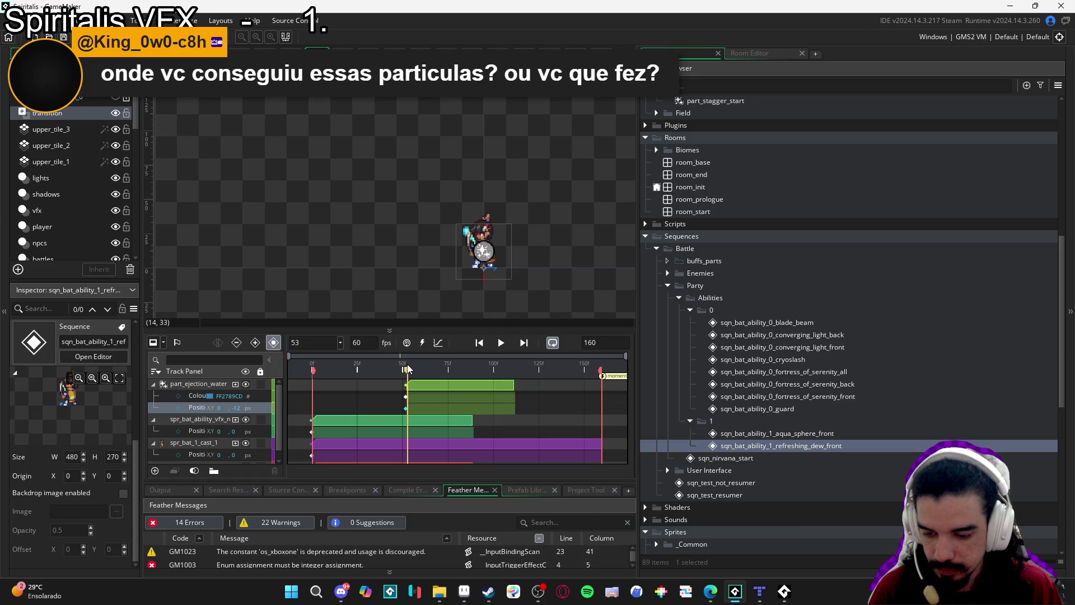
Select the part_ejection_water track and preview the refreshing dew sequence from frame 0
{"action": "left_click", "coordinate": [202, 408]}
{"action": "scroll", "coordinate": [504, 274], "scroll_direction": "up", "scroll_amount": 1}
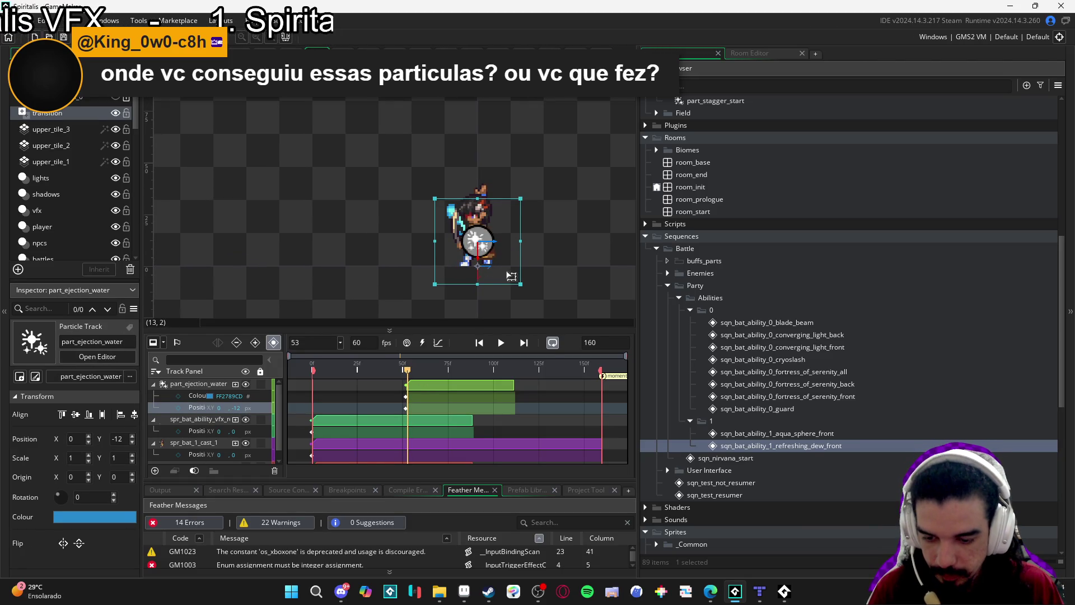
{"action": "left_click_drag", "start_coordinate": [396, 366], "coordinate": [300, 374]}
{"action": "key", "text": "space"}
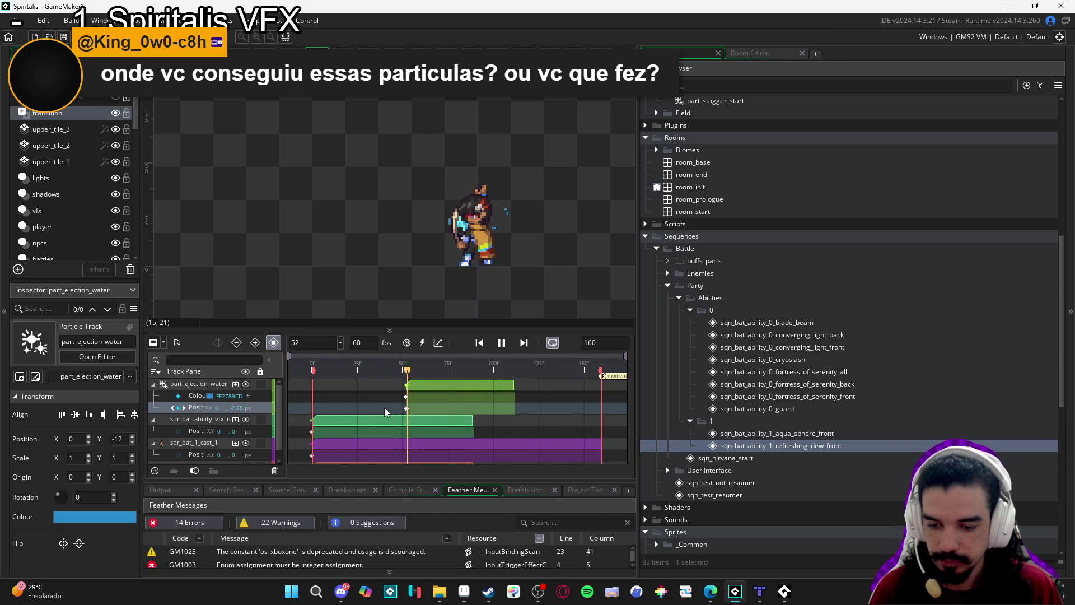
{"action": "key", "text": "space"}
{"action": "left_click_drag", "start_coordinate": [407, 373], "coordinate": [295, 366]}
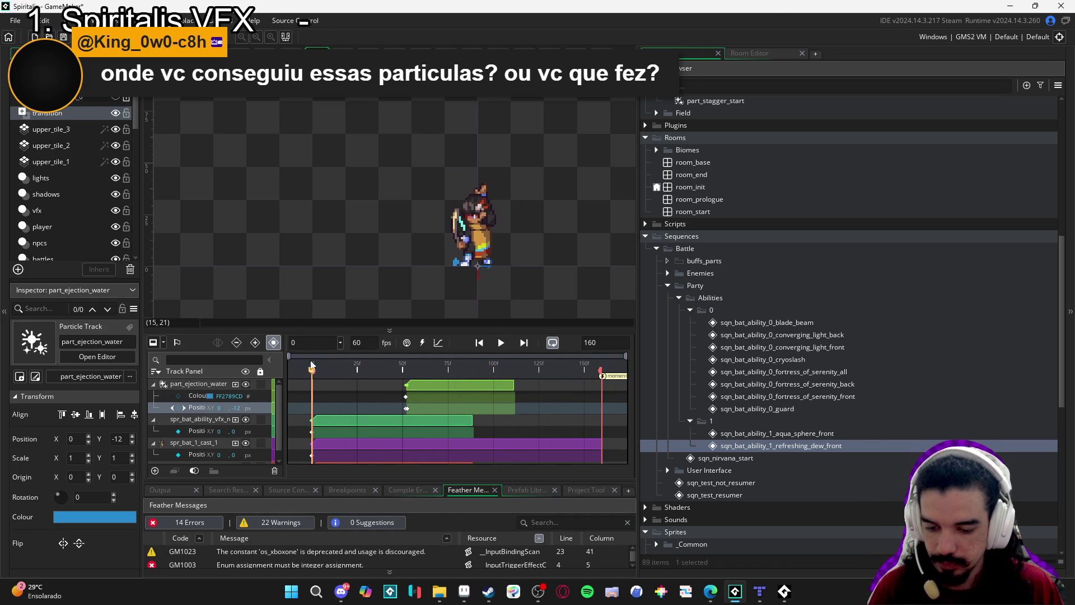
Collapse the part_ejection_water track, widen the sequence editor and timeline, and replay the preview
{"action": "left_click", "coordinate": [153, 384]}
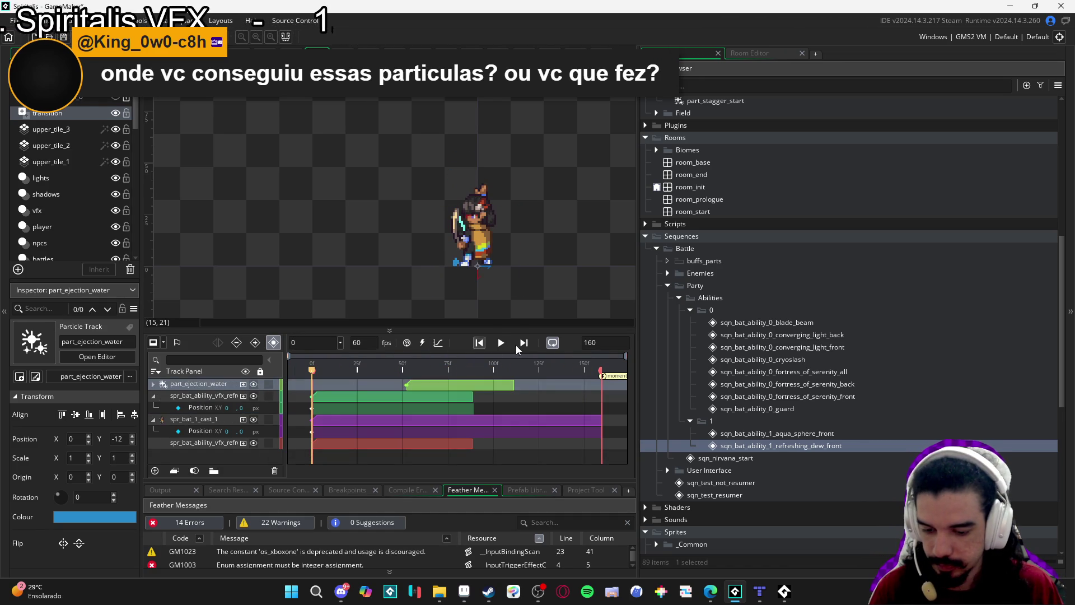
{"action": "left_click", "coordinate": [588, 316]}
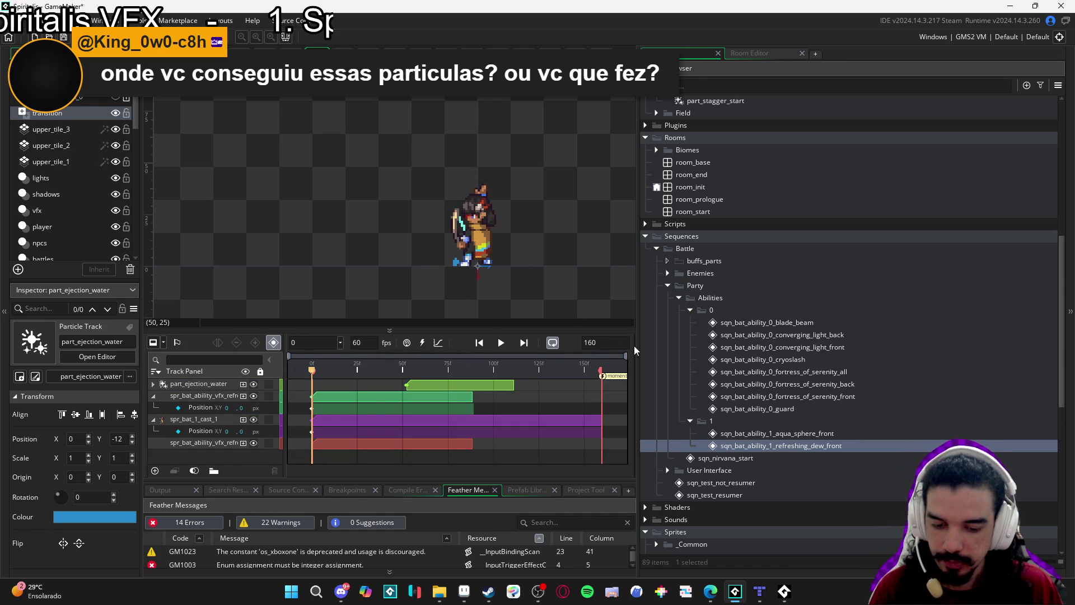
{"action": "left_click_drag", "start_coordinate": [636, 344], "coordinate": [707, 345]}
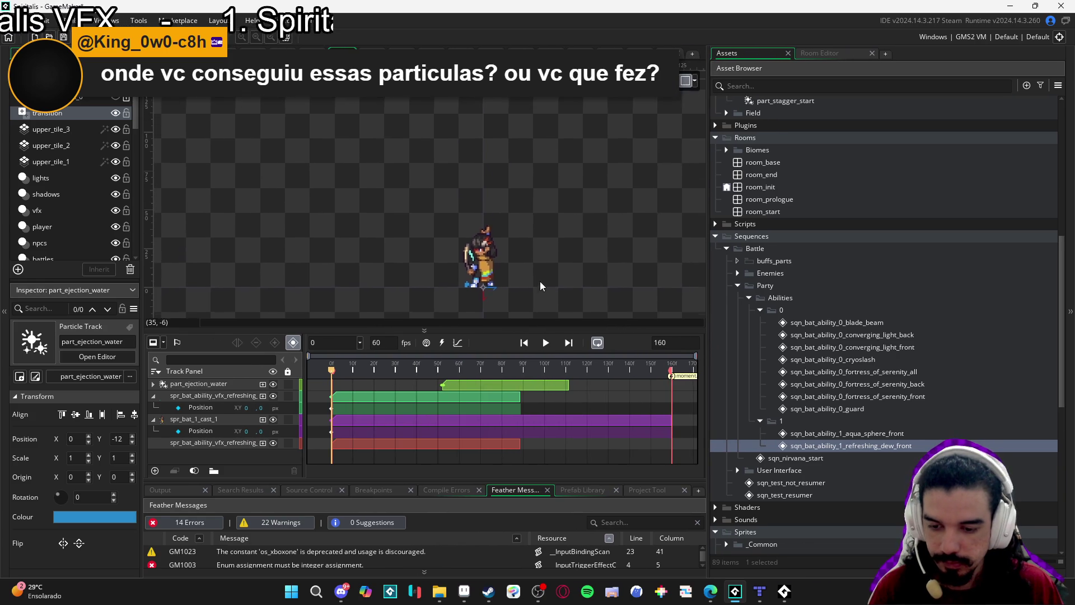
{"action": "key", "text": "space"}
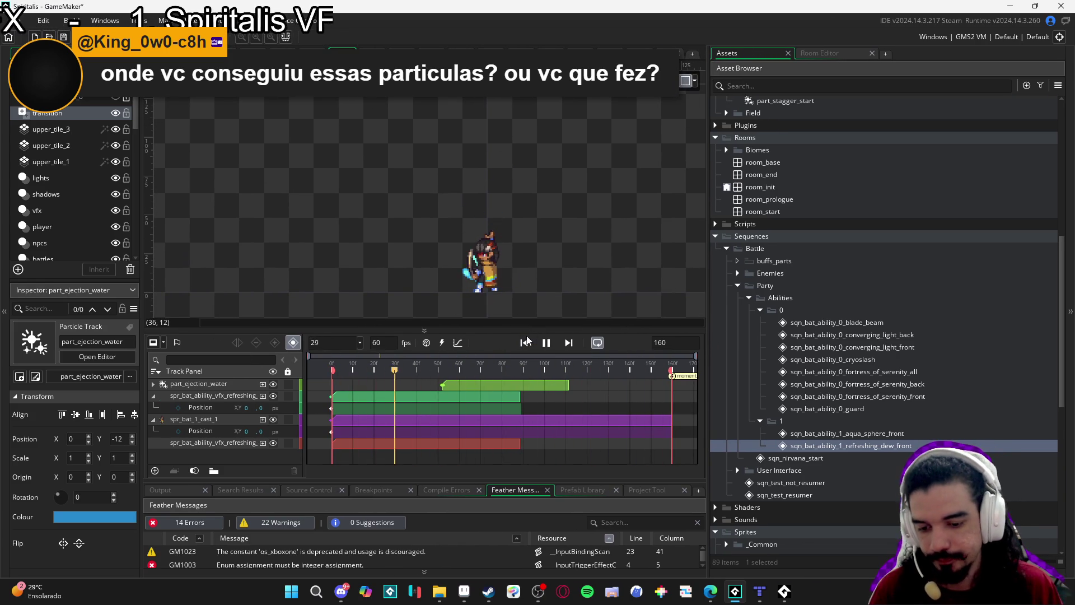
{"action": "key", "text": "space"}
{"action": "scroll", "coordinate": [880, 311], "scroll_direction": "up", "scroll_amount": 8}
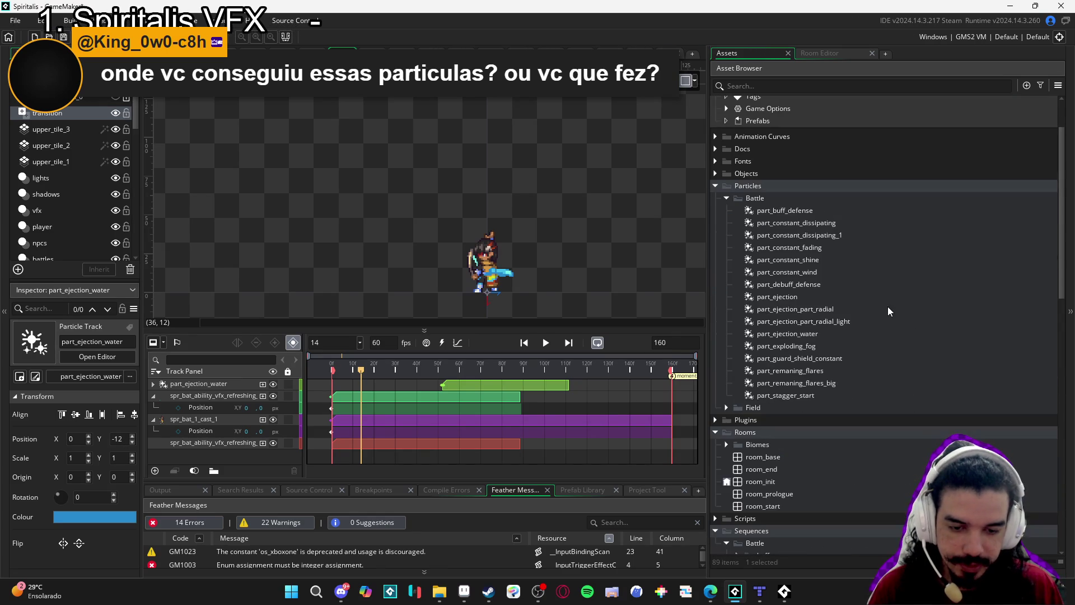
Open the part_ejection_water particle system and scroll to its emitter properties
{"action": "double_click", "coordinate": [829, 335]}
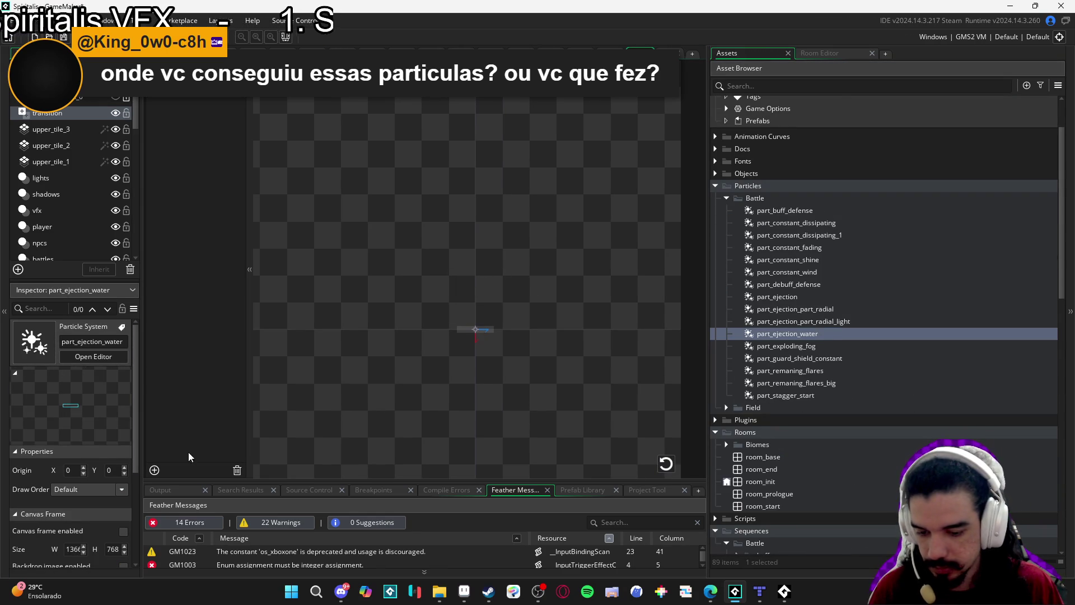
{"action": "scroll", "coordinate": [45, 493], "scroll_direction": "down", "scroll_amount": 2}
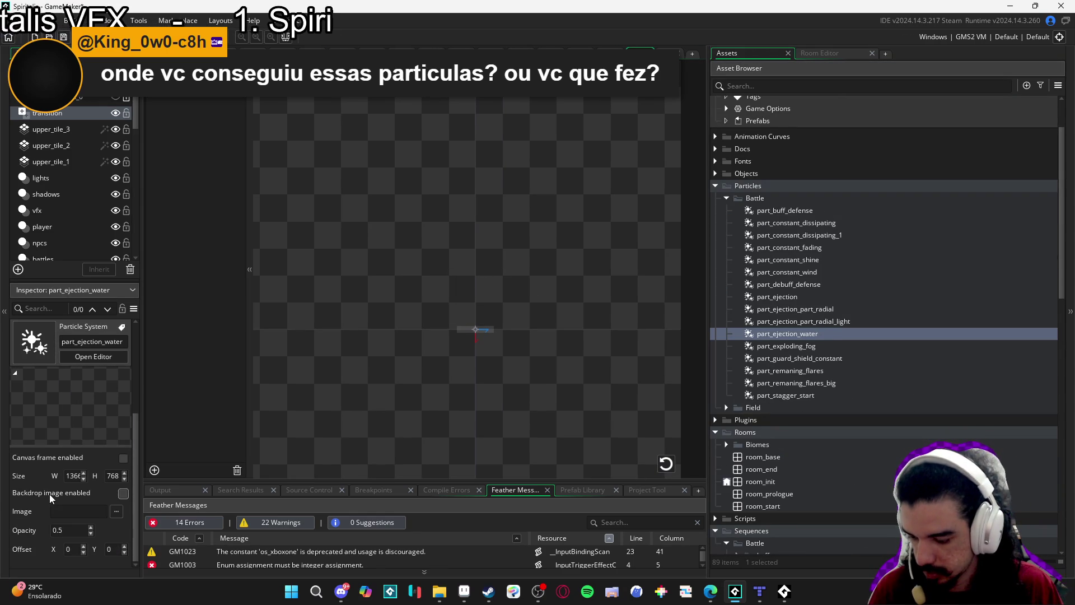
{"action": "scroll", "coordinate": [54, 509], "scroll_direction": "up", "scroll_amount": 2}
{"action": "scroll", "coordinate": [36, 504], "scroll_direction": "down", "scroll_amount": 5}
{"action": "scroll", "coordinate": [35, 490], "scroll_direction": "down", "scroll_amount": 3}
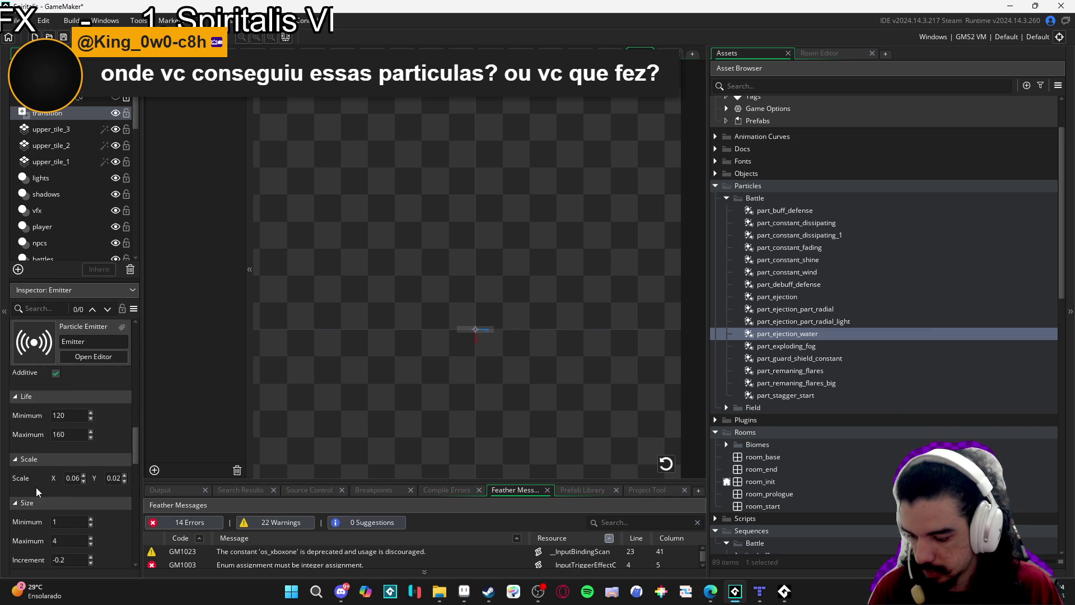
Change the emitter's Scale X from 0.06 to 0.03 and replay the burst to check it
{"action": "left_click", "coordinate": [77, 476]}
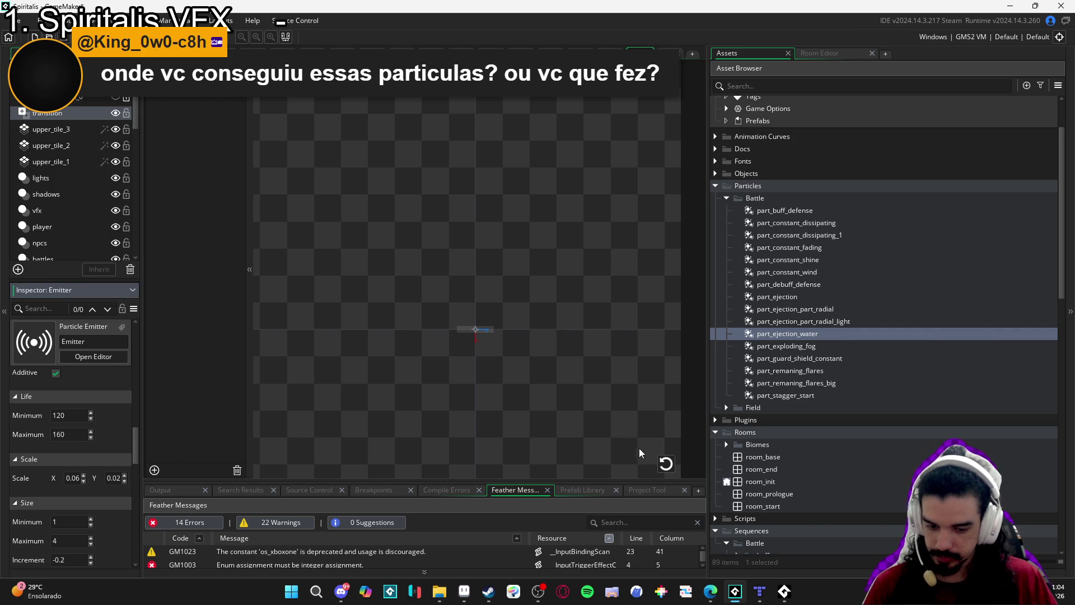
{"action": "left_click", "coordinate": [666, 463]}
{"action": "left_click", "coordinate": [78, 477]}
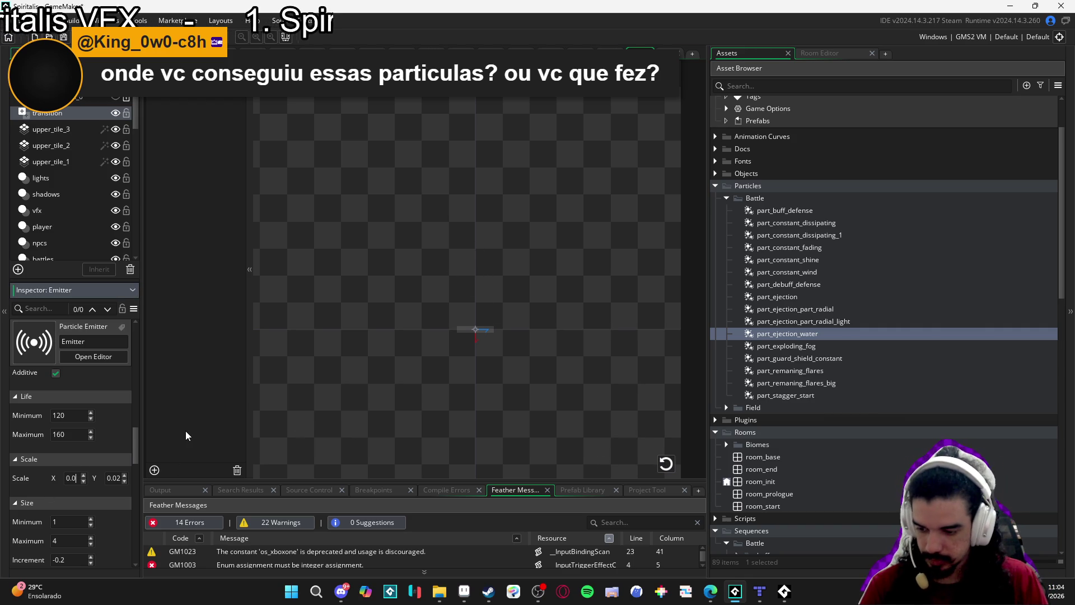
{"action": "type", "text": "3"}
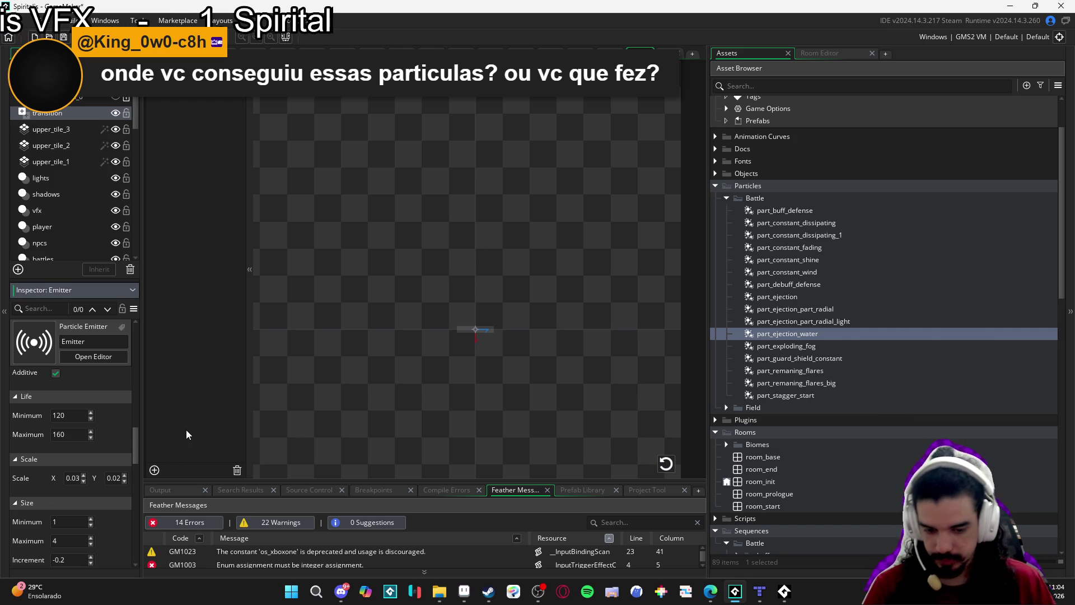
{"action": "left_click", "coordinate": [664, 463]}
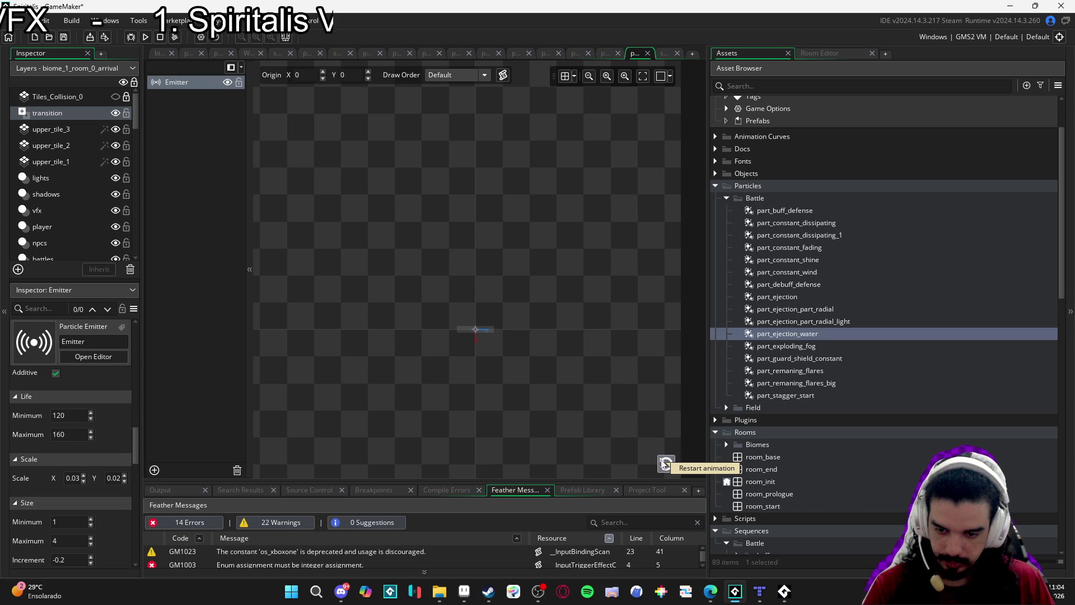
Set the emitter's Size Increment to -0.1 and replay the particle burst repeatedly to judge it
{"action": "left_click", "coordinate": [665, 463]}
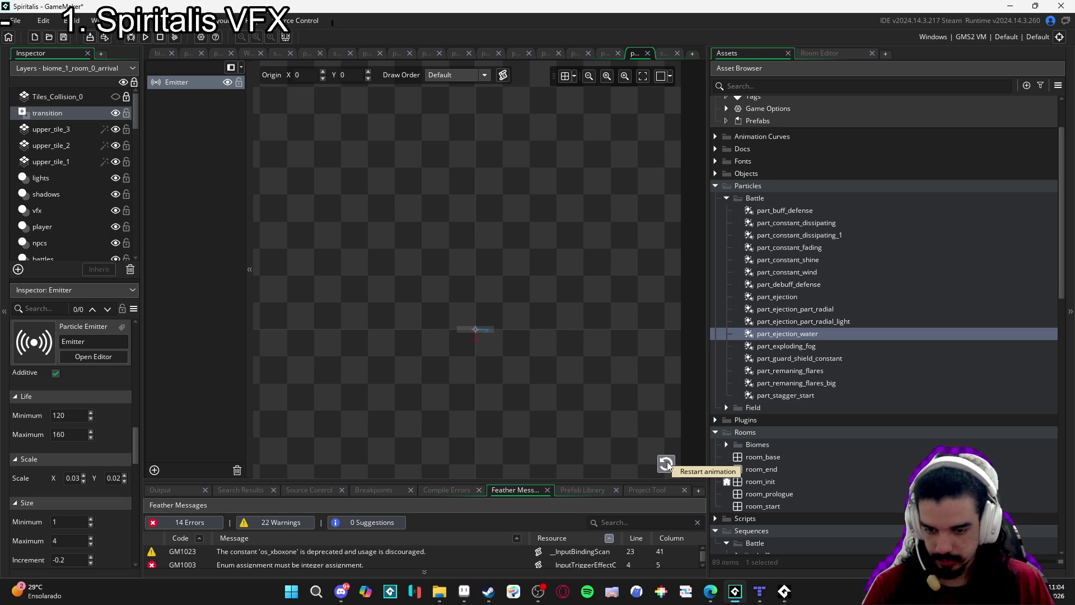
{"action": "left_click_drag", "start_coordinate": [135, 440], "coordinate": [140, 458]}
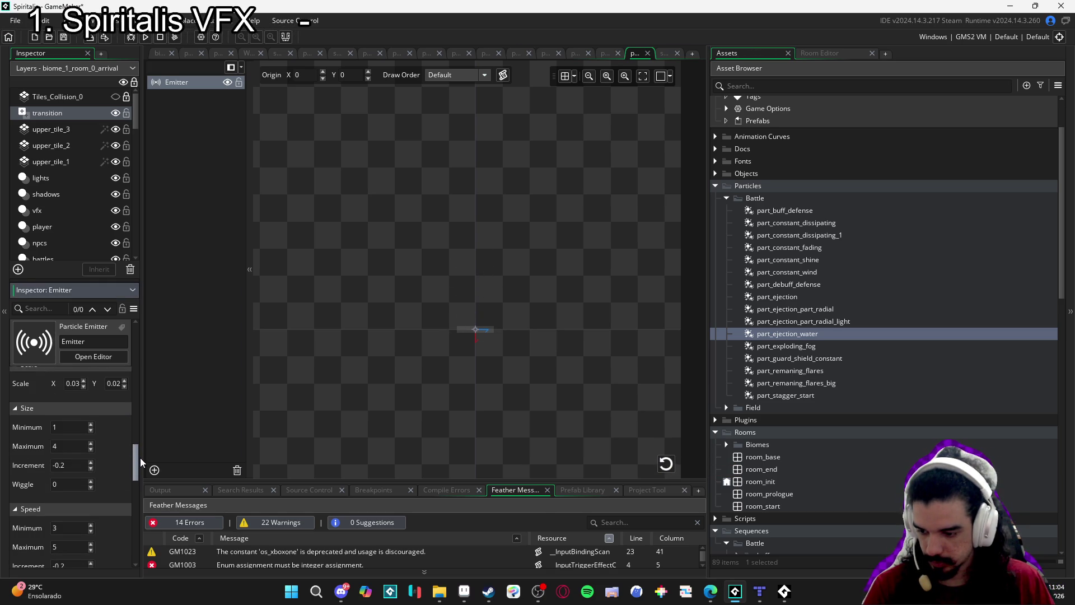
{"action": "left_click", "coordinate": [90, 470]}
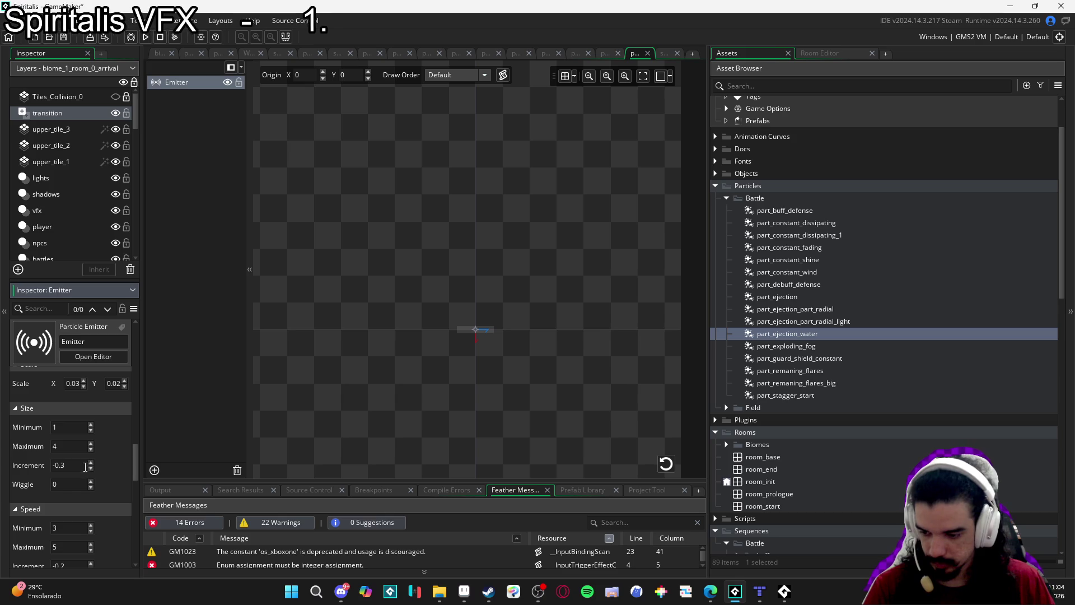
{"action": "type", "text": "-0.1"}
{"action": "left_click", "coordinate": [664, 470]}
{"action": "left_click", "coordinate": [665, 470]}
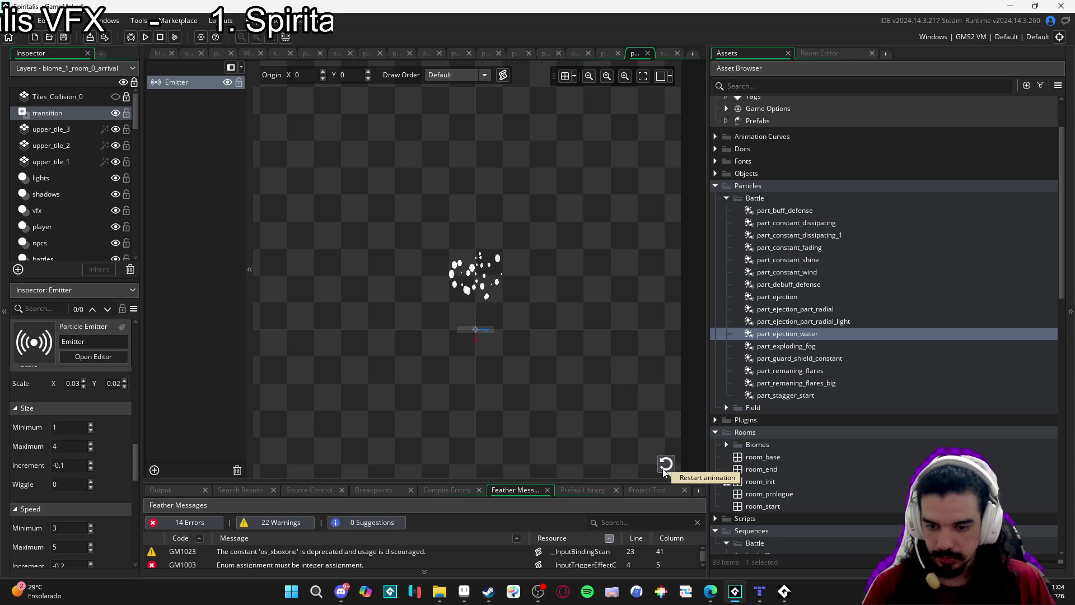
{"action": "left_click", "coordinate": [664, 471]}
{"action": "left_click", "coordinate": [664, 470]}
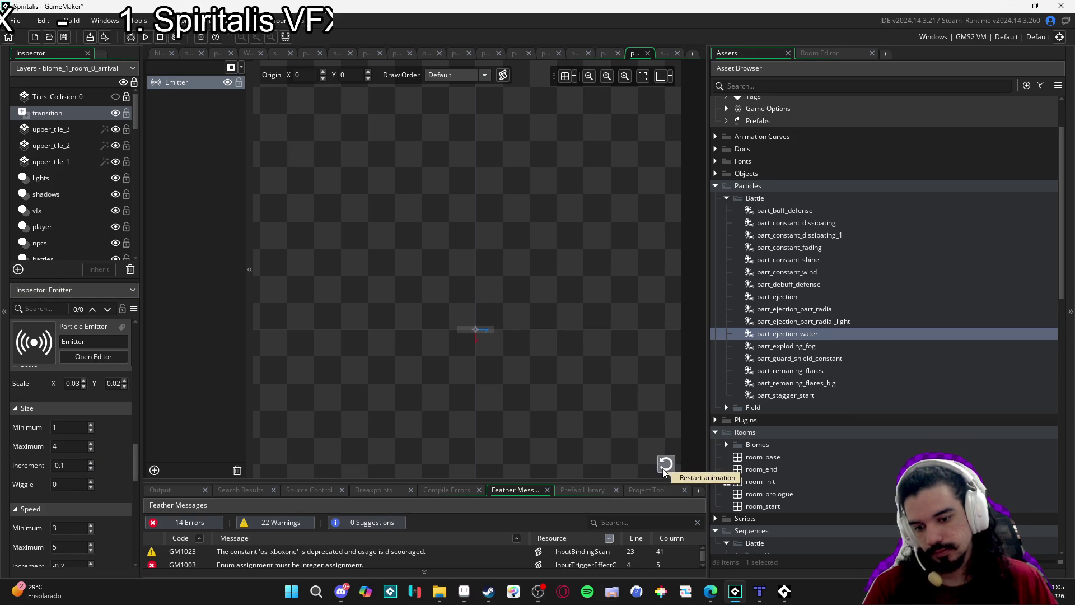
{"action": "left_click", "coordinate": [664, 470]}
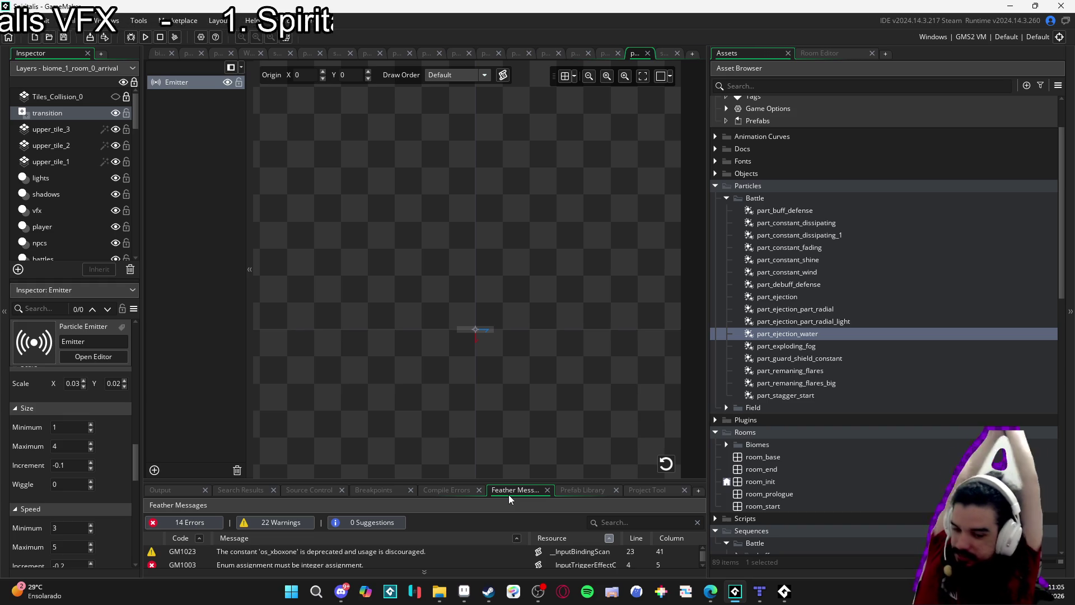
{"action": "left_click", "coordinate": [659, 461]}
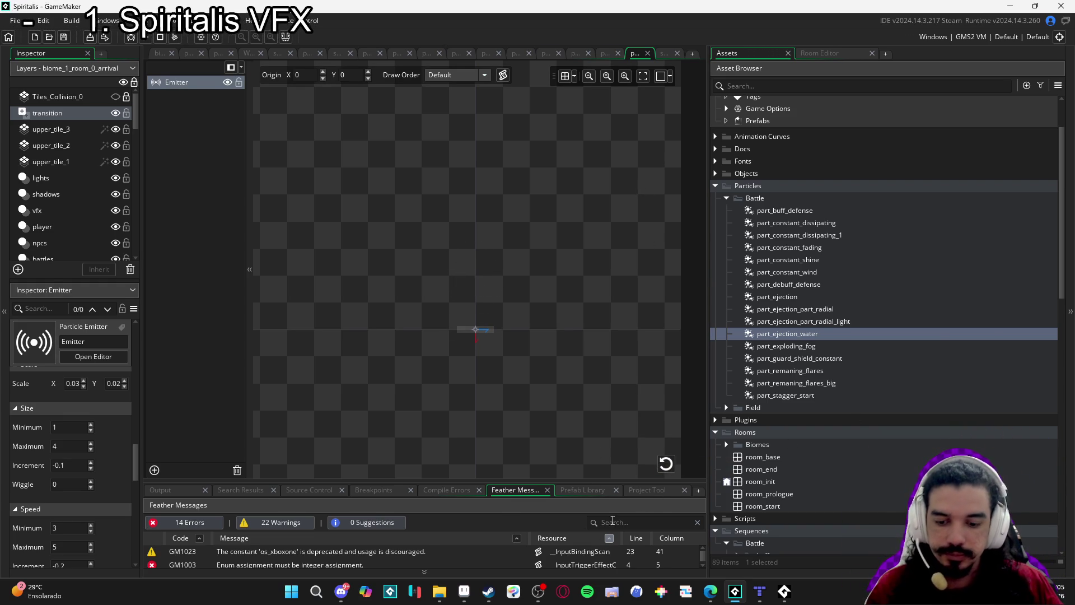
{"action": "left_click", "coordinate": [666, 464]}
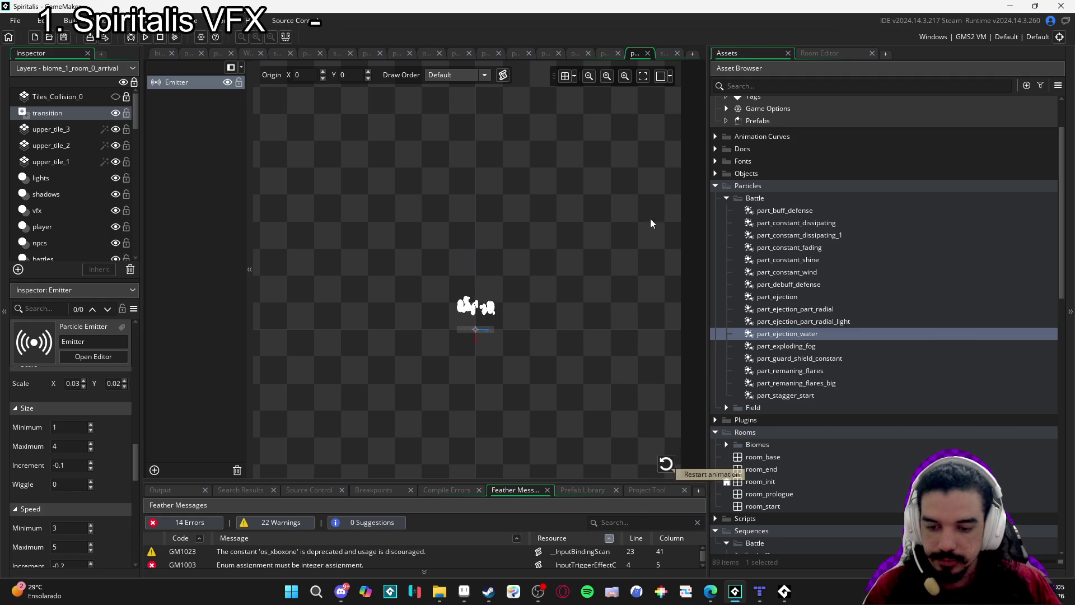
Look through the other open particle systems, then open sqn_bat_ability_1_aqua_sphere_front
{"action": "left_click", "coordinate": [580, 53]}
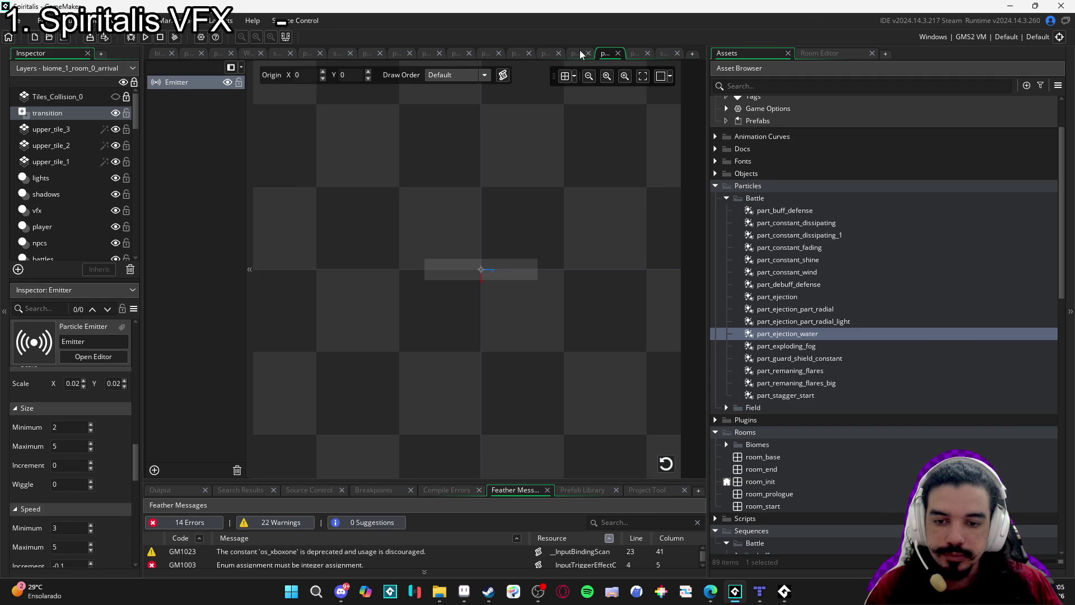
{"action": "left_click", "coordinate": [549, 50]}
{"action": "scroll", "coordinate": [802, 470], "scroll_direction": "down", "scroll_amount": 7}
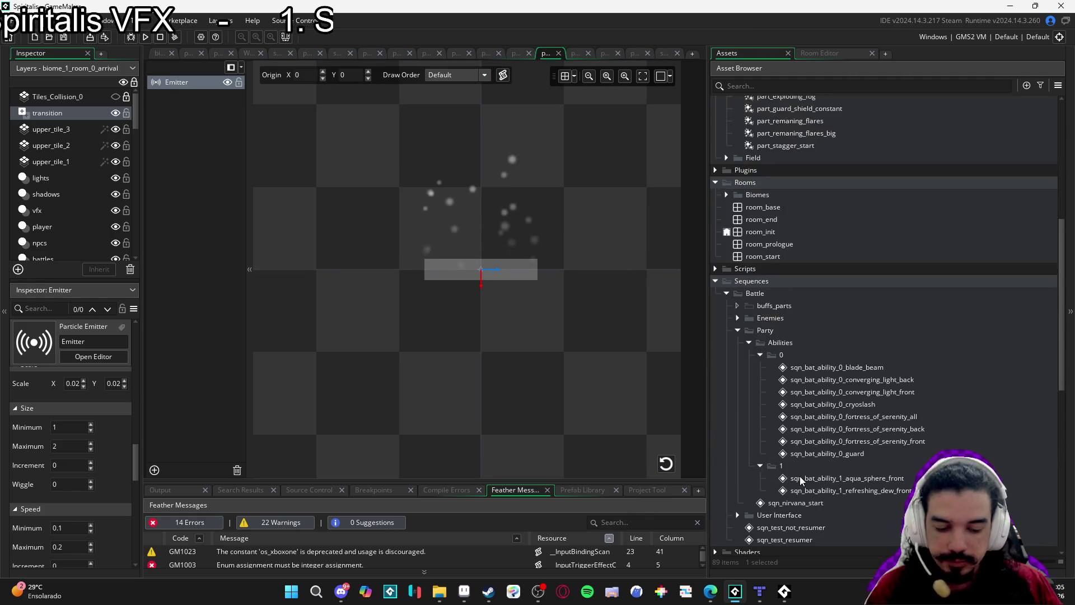
{"action": "scroll", "coordinate": [800, 476], "scroll_direction": "down", "scroll_amount": 3}
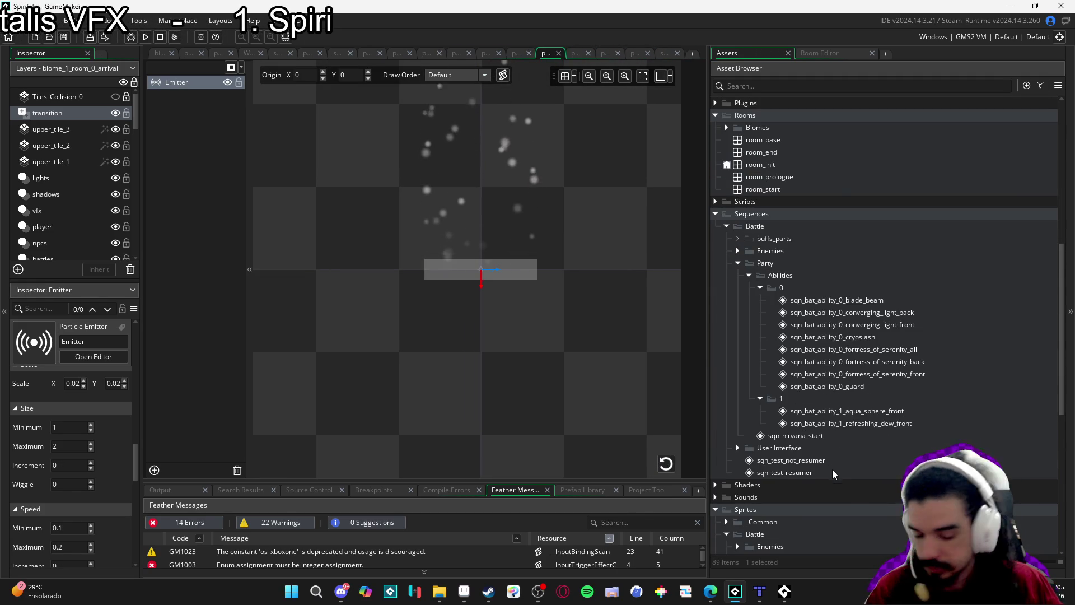
{"action": "double_click", "coordinate": [869, 412]}
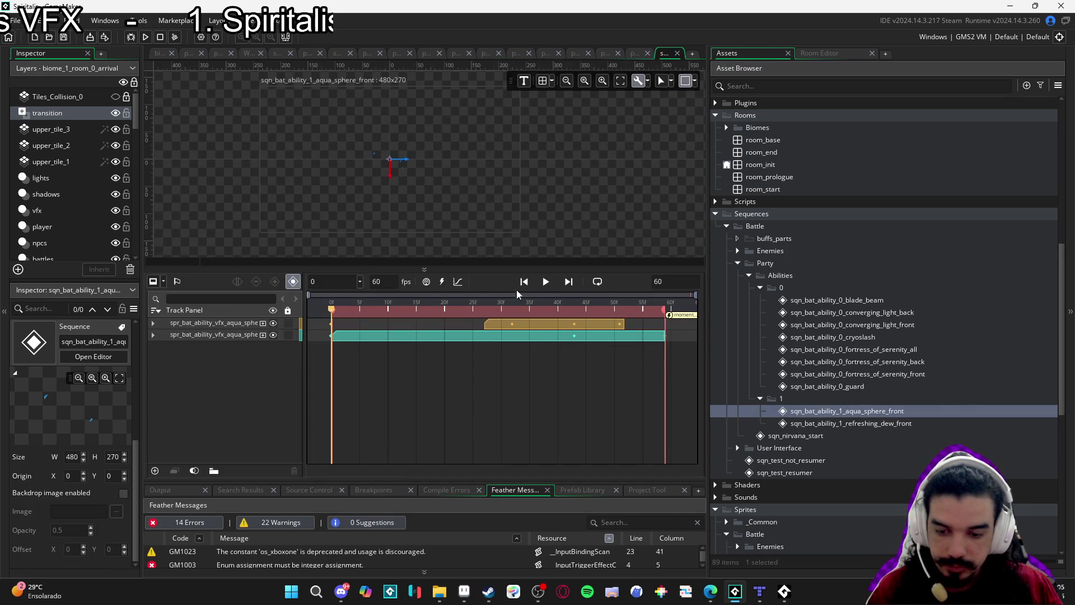
Play the aqua sphere sequence, then open refreshing_dew_front and stop its playhead at frame 52
{"action": "left_click", "coordinate": [545, 281]}
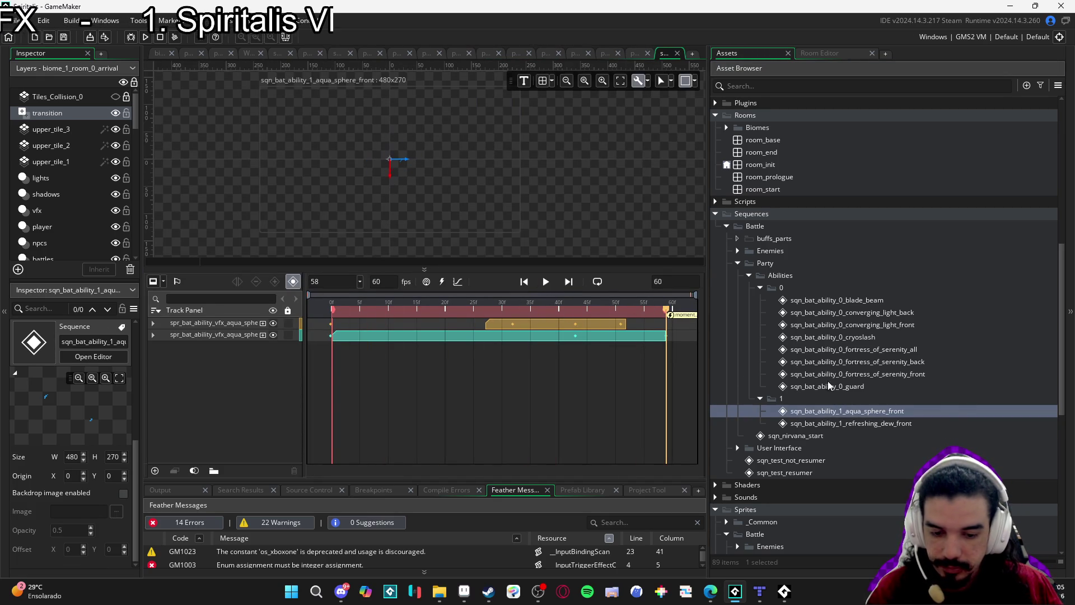
{"action": "double_click", "coordinate": [851, 423]}
{"action": "left_click", "coordinate": [545, 342]}
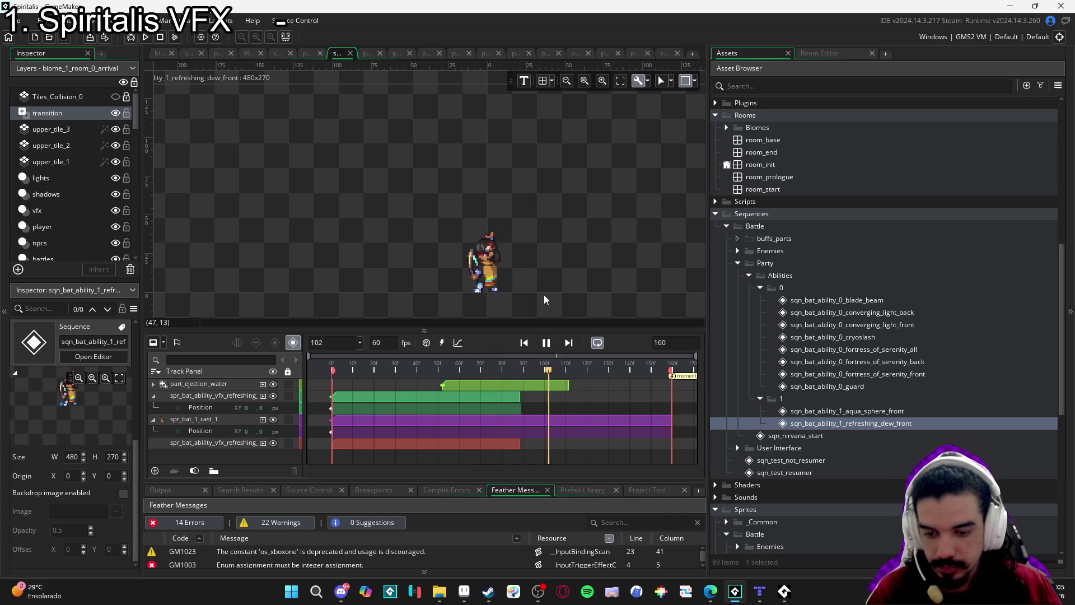
{"action": "scroll", "coordinate": [541, 283], "scroll_direction": "up", "scroll_amount": 2}
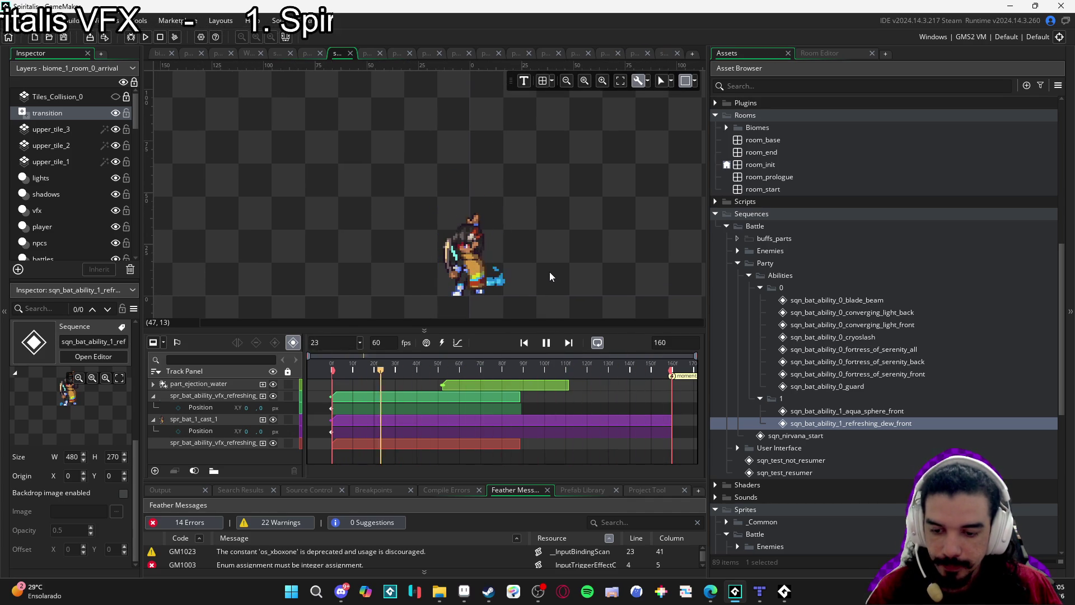
{"action": "left_click", "coordinate": [444, 370]}
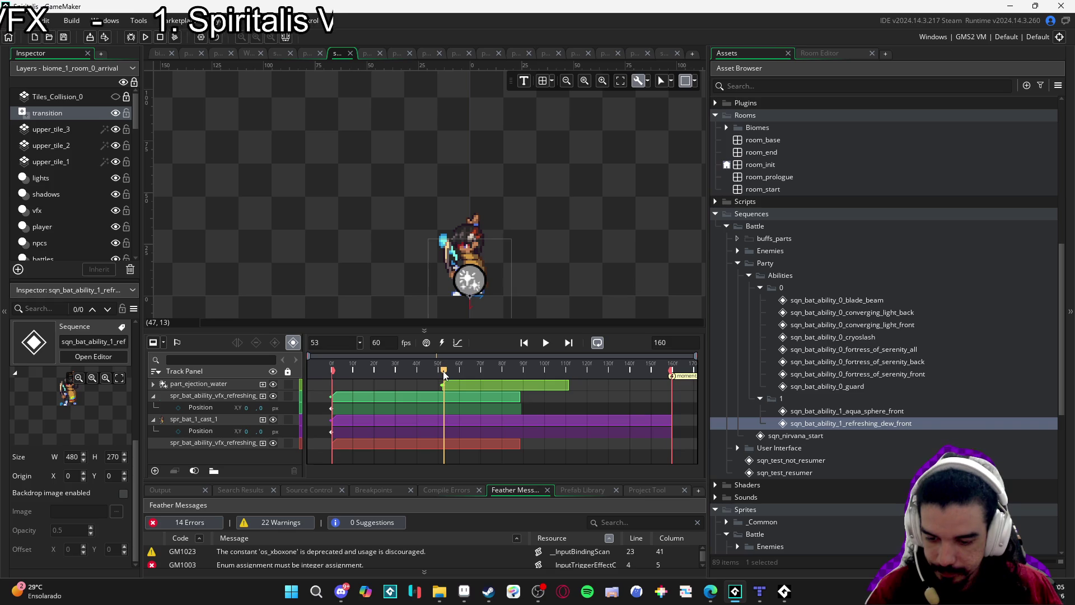
{"action": "left_click_drag", "start_coordinate": [444, 373], "coordinate": [442, 374]}
Move the part_ejection_water particle down from Y -12 to -2 and replay the sequence
{"action": "left_click", "coordinate": [212, 405]}
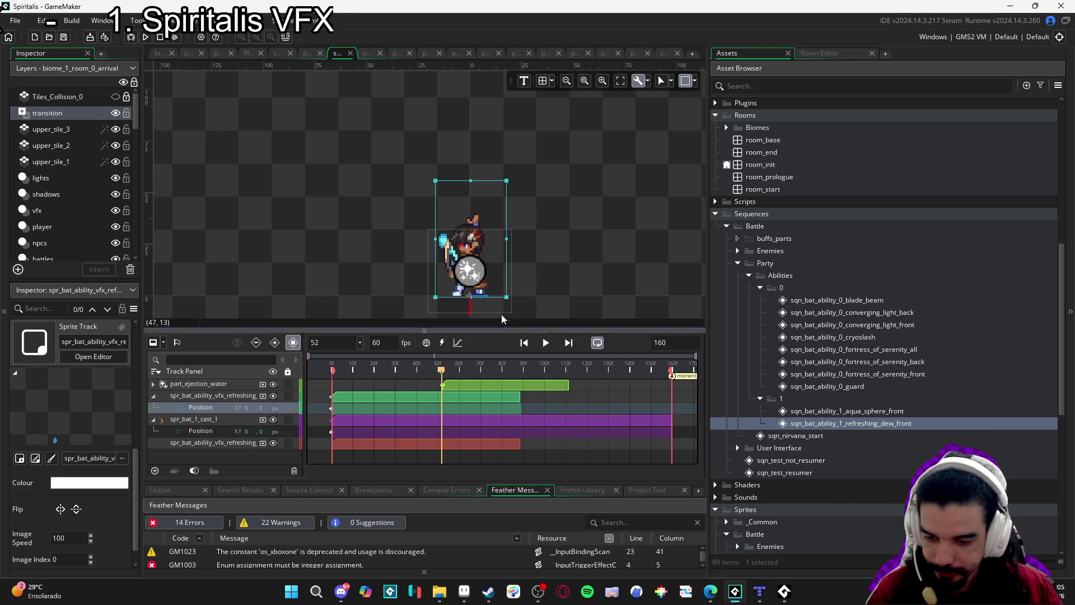
{"action": "left_click", "coordinate": [152, 385]}
{"action": "left_click", "coordinate": [213, 408]}
{"action": "left_click_drag", "start_coordinate": [507, 306], "coordinate": [507, 321]}
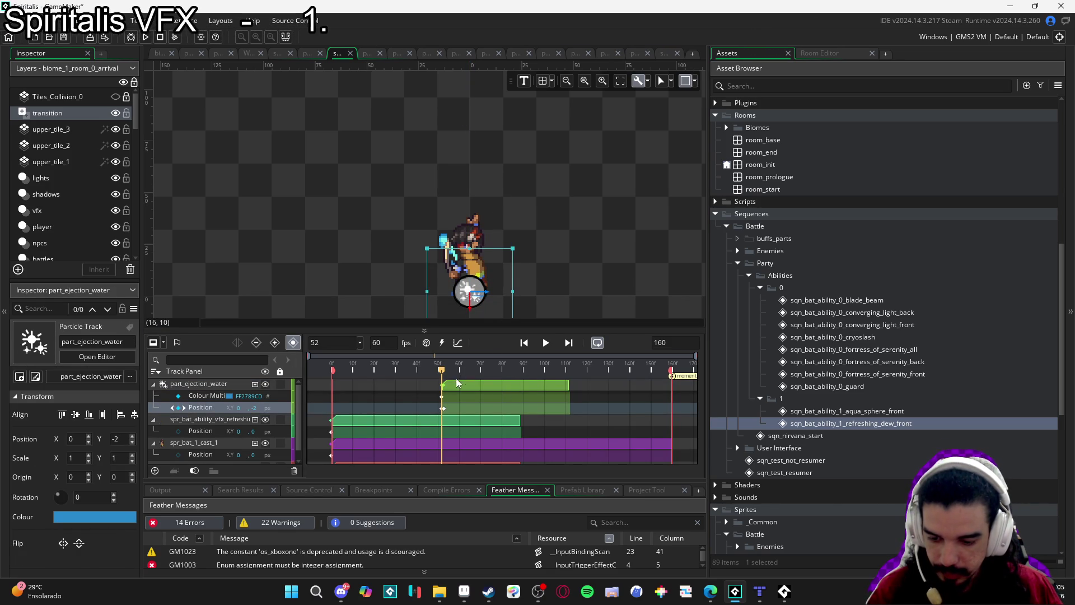
{"action": "key", "text": "space"}
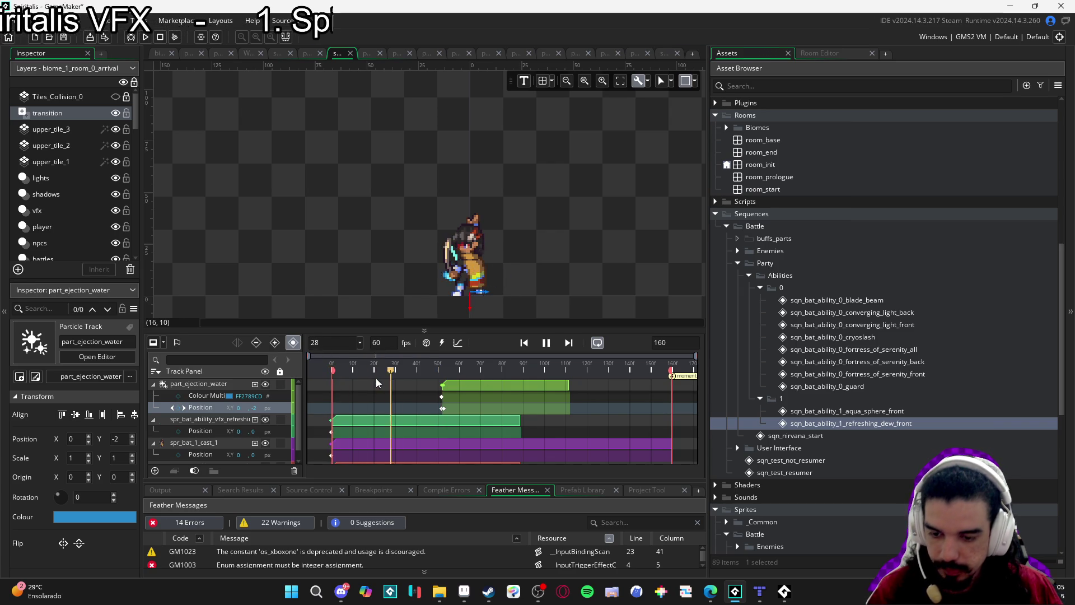
{"action": "scroll", "coordinate": [586, 288], "scroll_direction": "down", "scroll_amount": 2}
{"action": "key", "text": "space"}
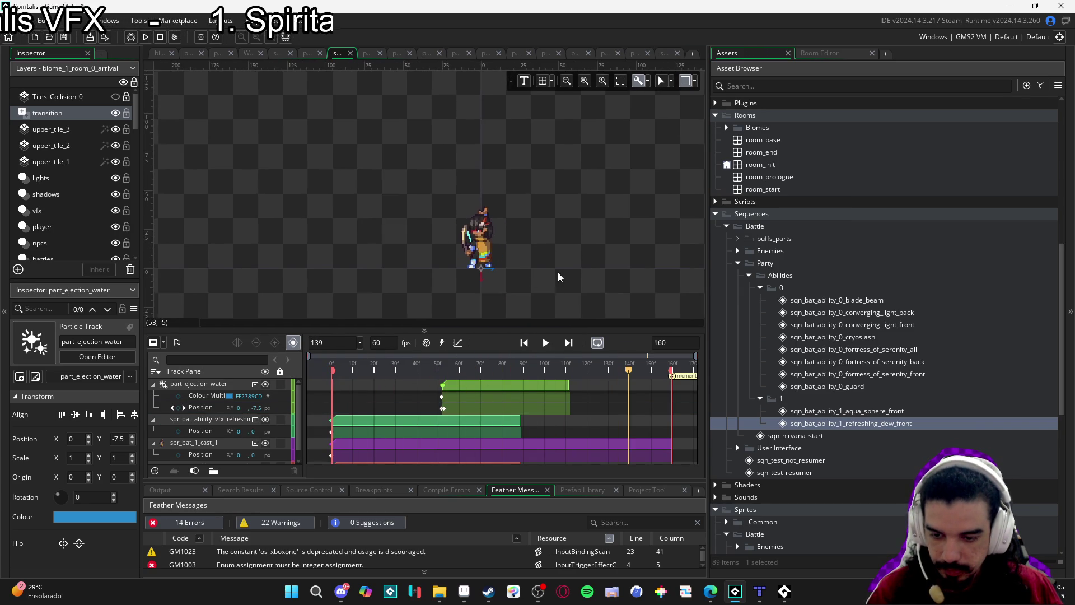
{"action": "key", "text": "space"}
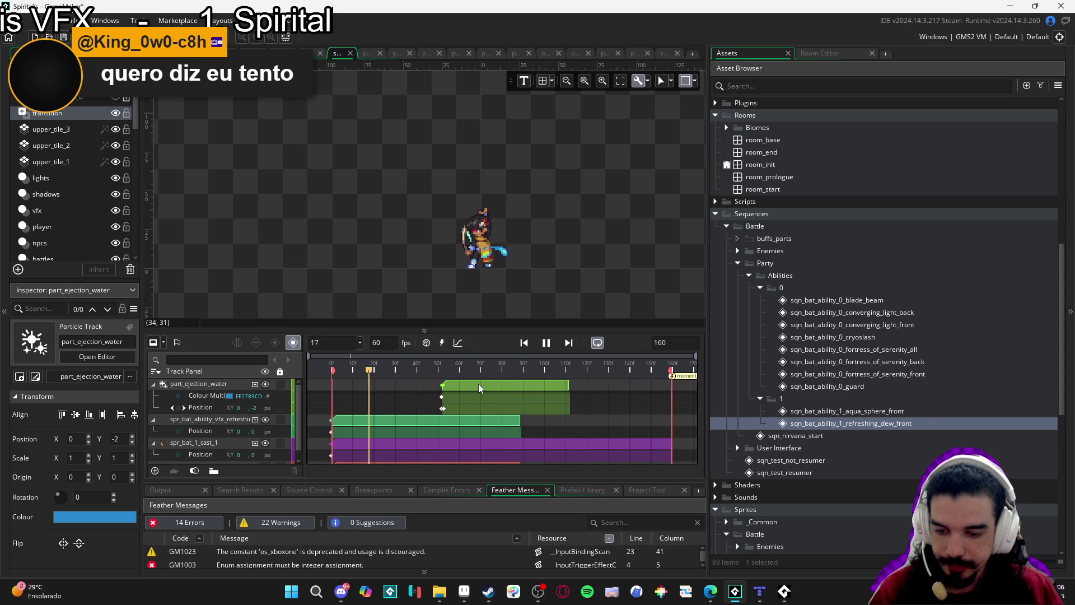
Shift the part_ejection_water clip to start near frame 73, trim its end, and replay
{"action": "key", "text": "space"}
{"action": "mouse_move", "coordinate": [453, 371]}
{"action": "left_mouse_down"}
{"action": "mouse_move", "coordinate": [403, 371]}
{"action": "mouse_move", "coordinate": [509, 384]}
{"action": "left_mouse_up"}
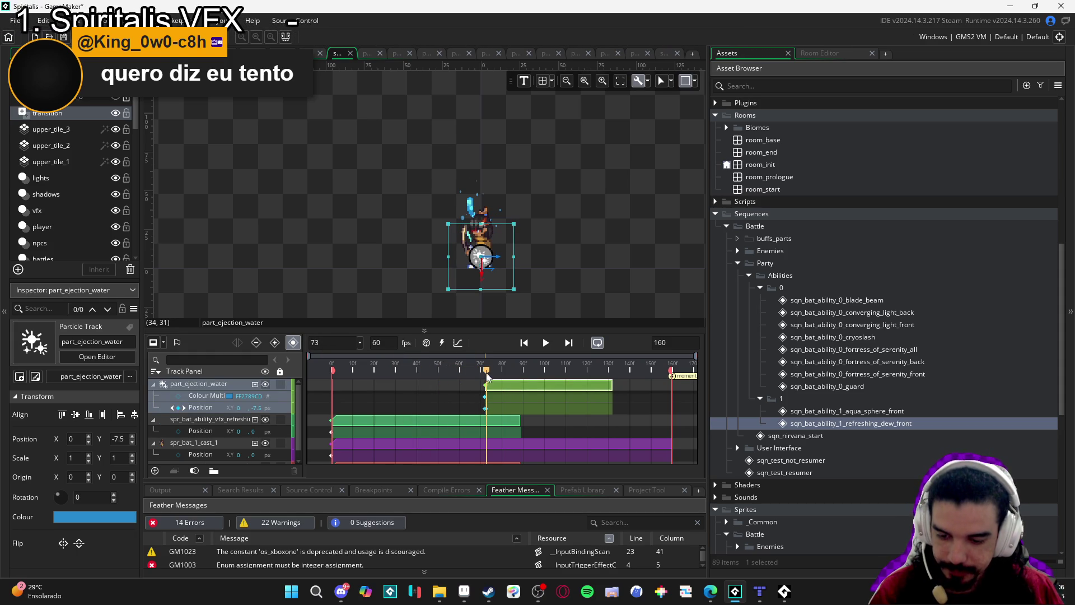
{"action": "left_click", "coordinate": [514, 387]}
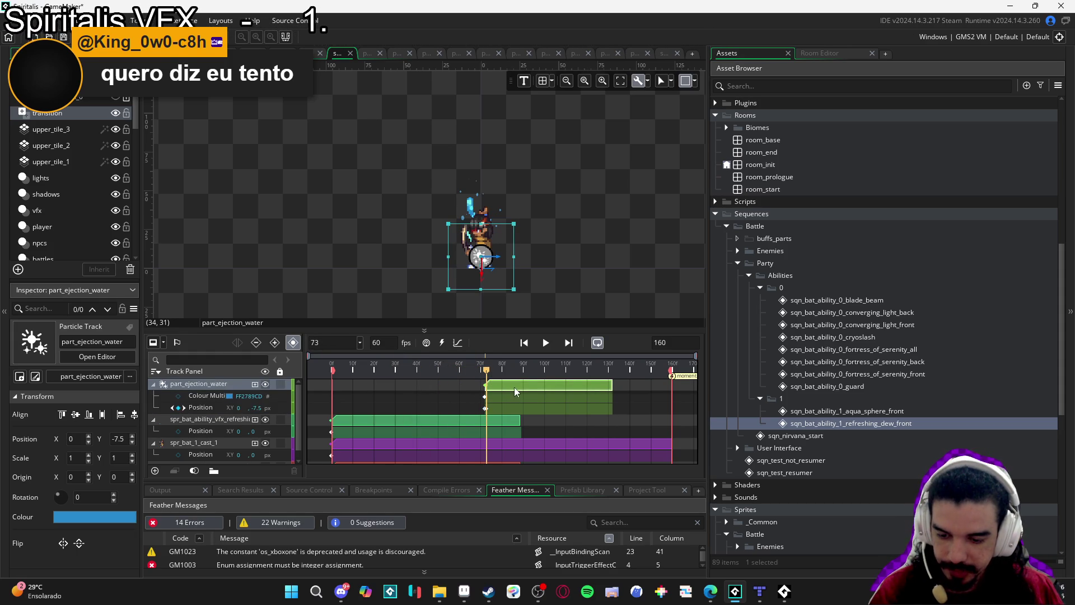
{"action": "left_click_drag", "start_coordinate": [517, 381], "coordinate": [514, 382]}
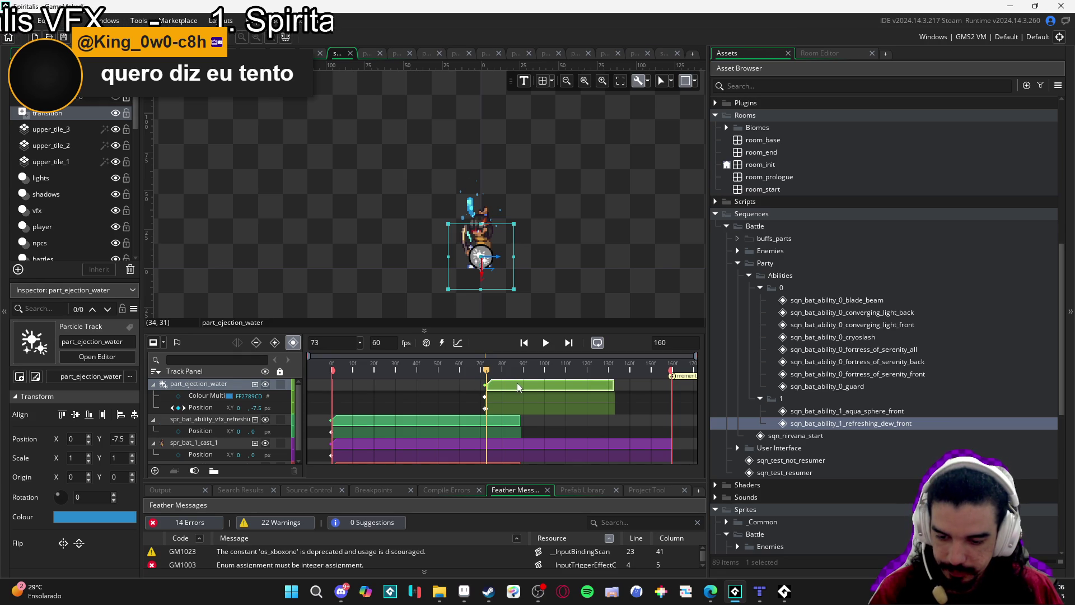
{"action": "left_click", "coordinate": [356, 370]}
{"action": "key", "text": "space"}
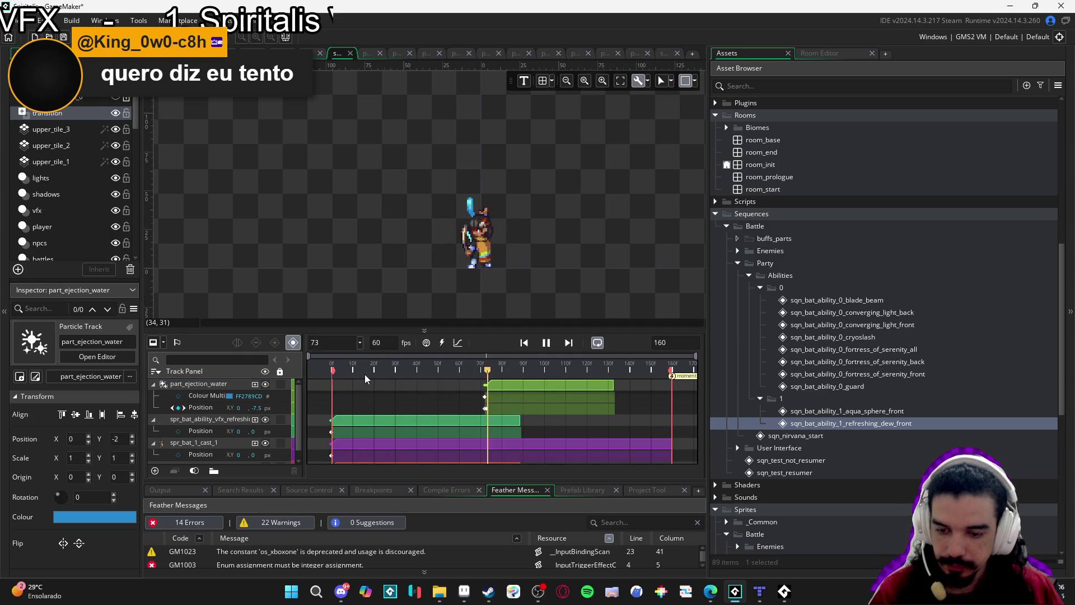
{"action": "left_click", "coordinate": [336, 372]}
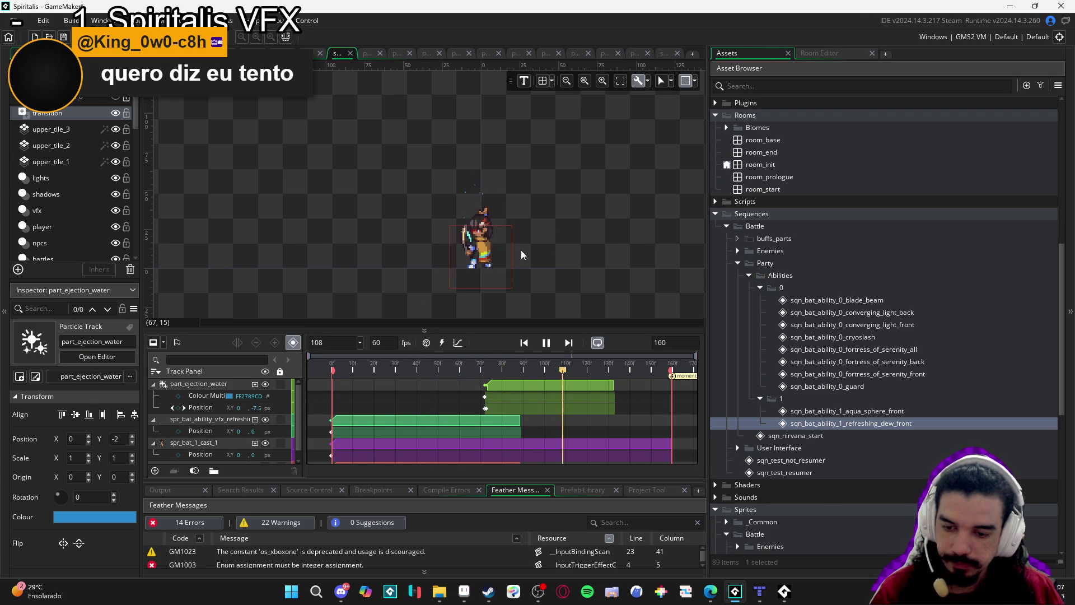
{"action": "scroll", "coordinate": [570, 247], "scroll_direction": "up", "scroll_amount": 2}
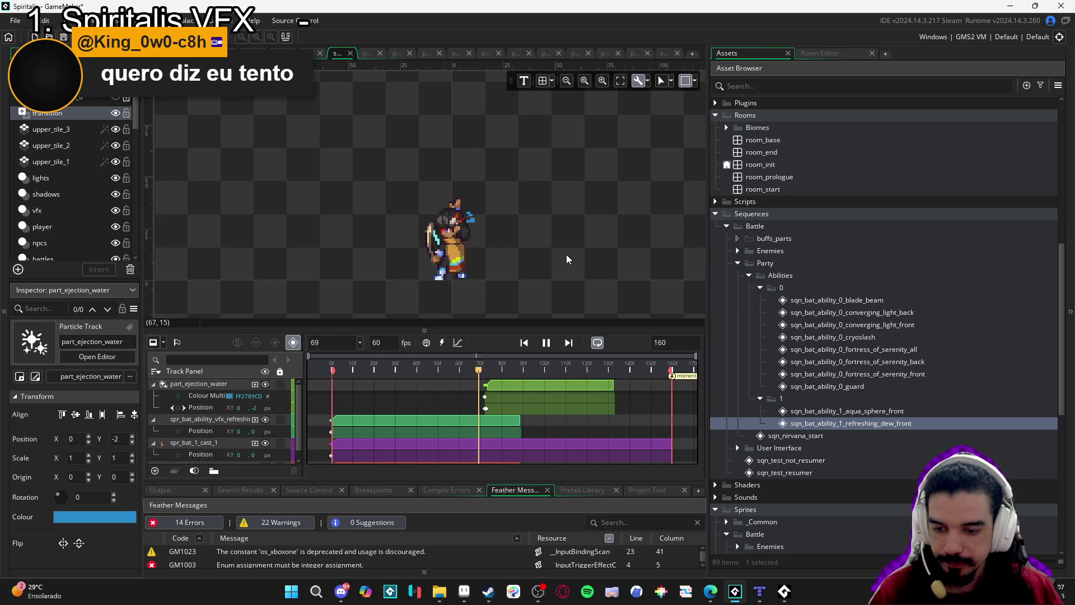
{"action": "left_click", "coordinate": [152, 384]}
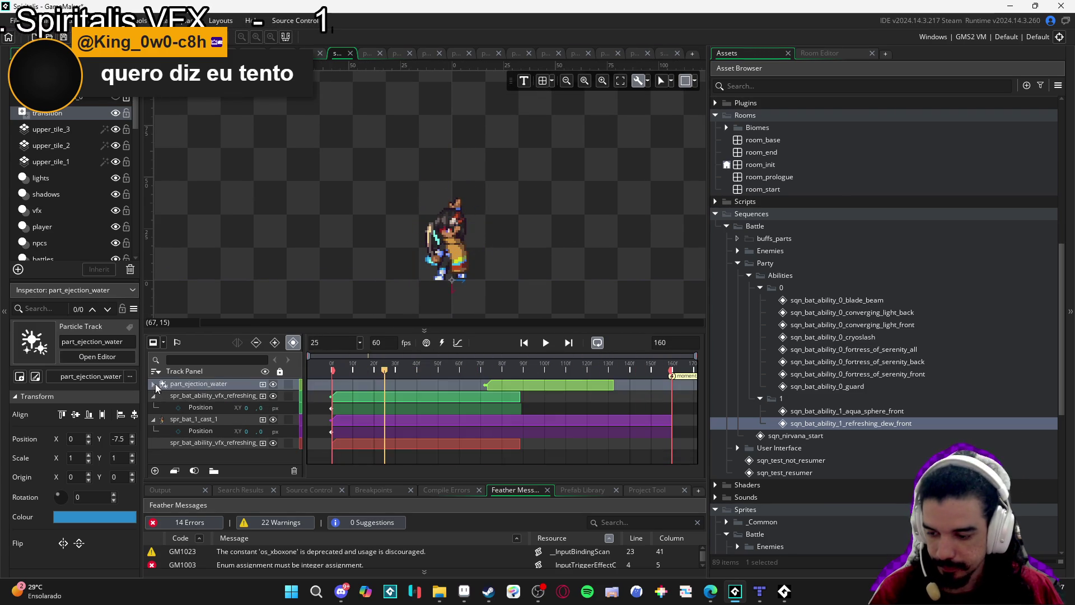
Play the refreshing dew sequence through, stop it at frame 114, and switch to Aseprite
{"action": "left_click", "coordinate": [157, 406]}
{"action": "left_click", "coordinate": [345, 276]}
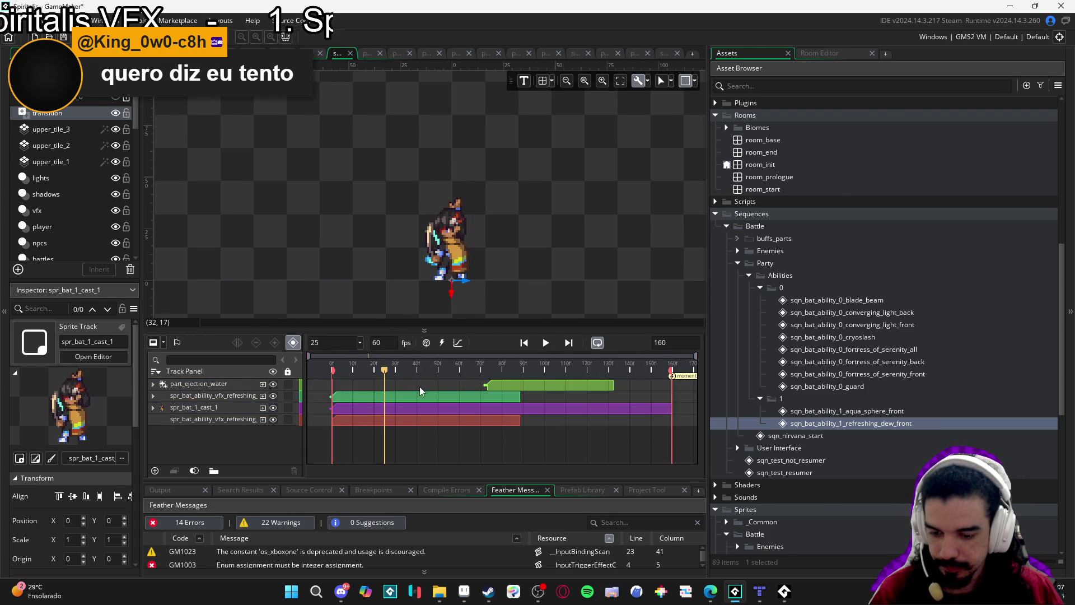
{"action": "key", "text": "space"}
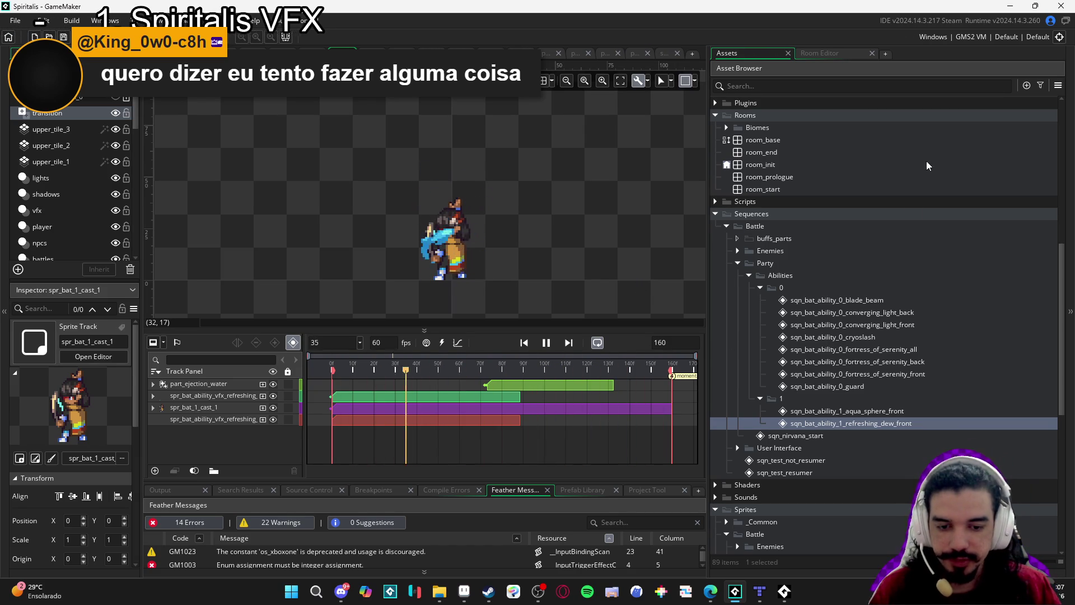
{"action": "left_click", "coordinate": [546, 342]}
{"action": "left_click", "coordinate": [524, 342]}
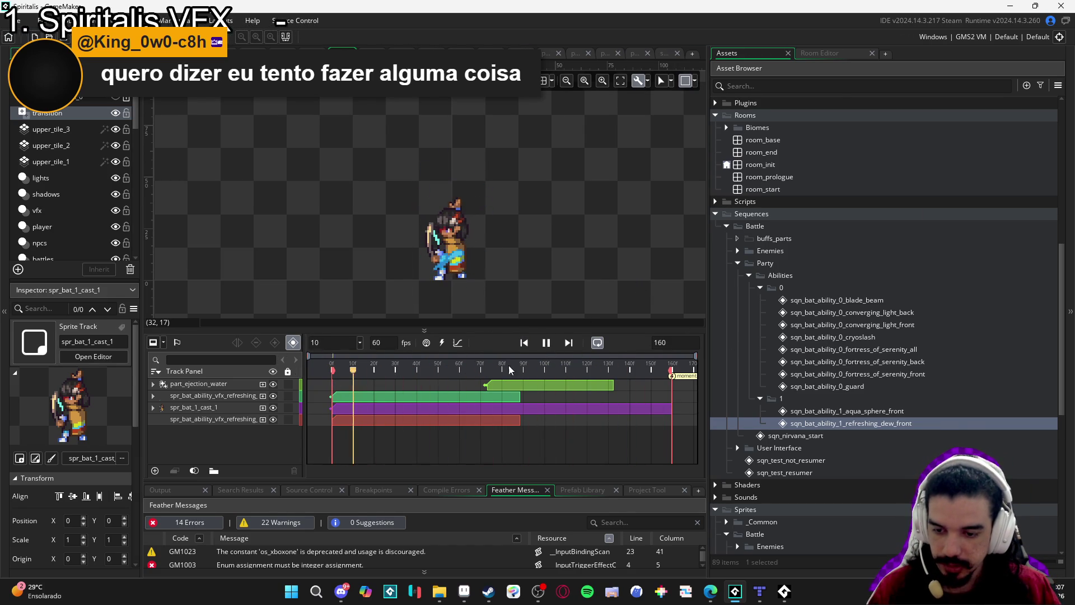
{"action": "left_click", "coordinate": [546, 342]}
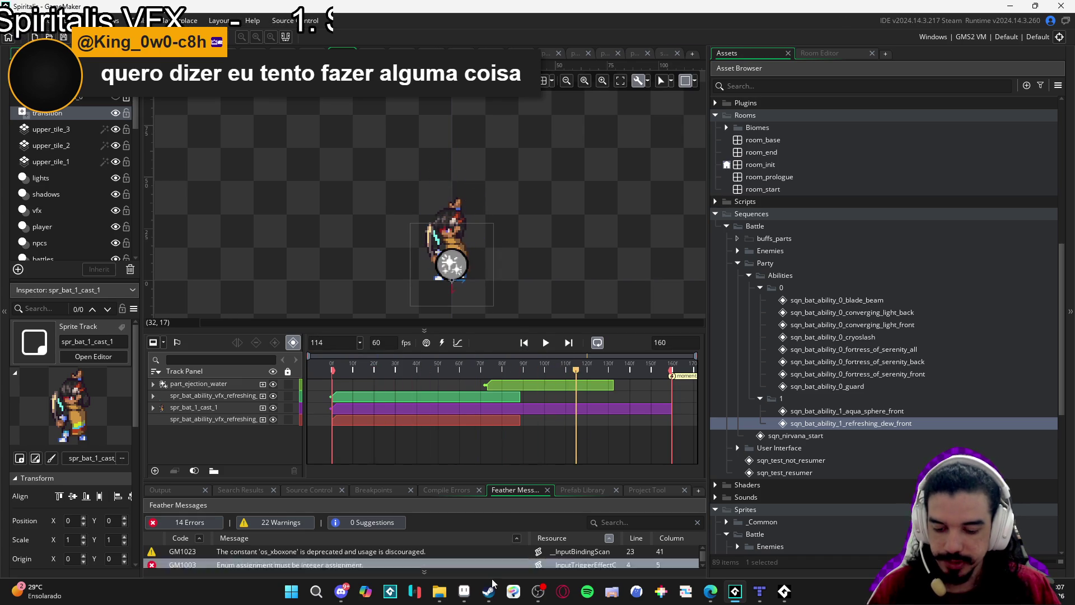
{"action": "left_click", "coordinate": [464, 591]}
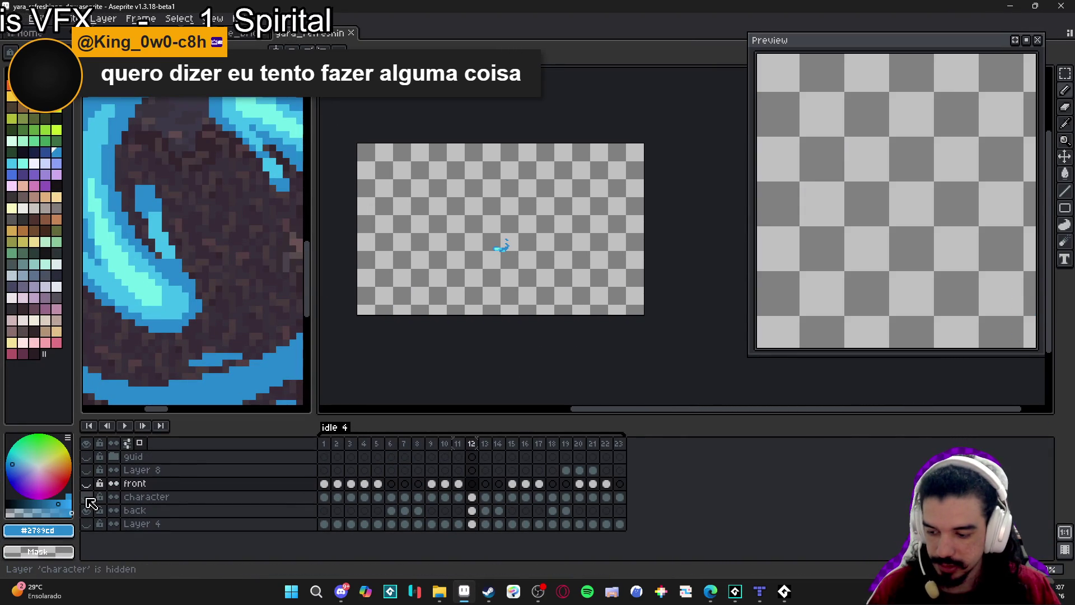
Unhide the Layer 4 cave background, play the yara_refreshing_dew animation, and return to GameMaker
{"action": "left_click", "coordinate": [86, 524]}
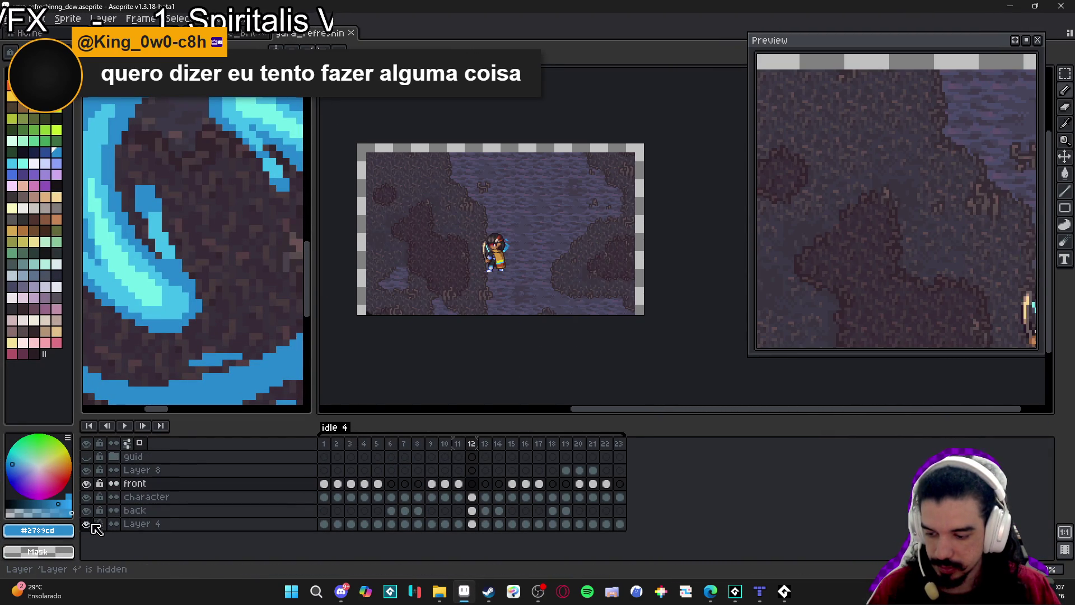
{"action": "mouse_move", "coordinate": [767, 288]}
{"action": "left_mouse_down"}
{"action": "mouse_move", "coordinate": [750, 249]}
{"action": "mouse_move", "coordinate": [655, 193]}
{"action": "left_mouse_up"}
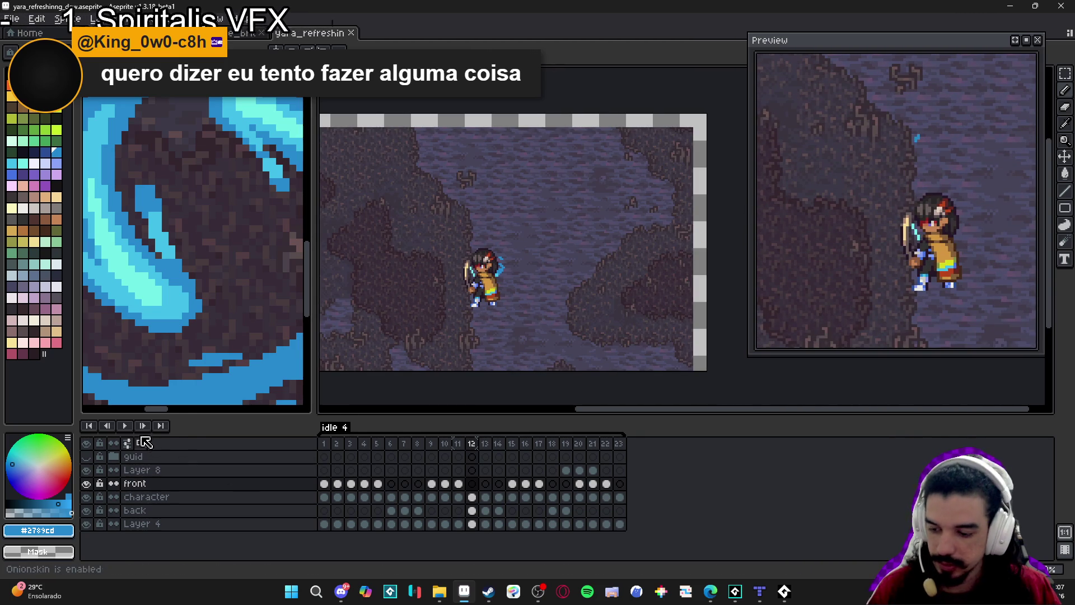
{"action": "left_click", "coordinate": [124, 425]}
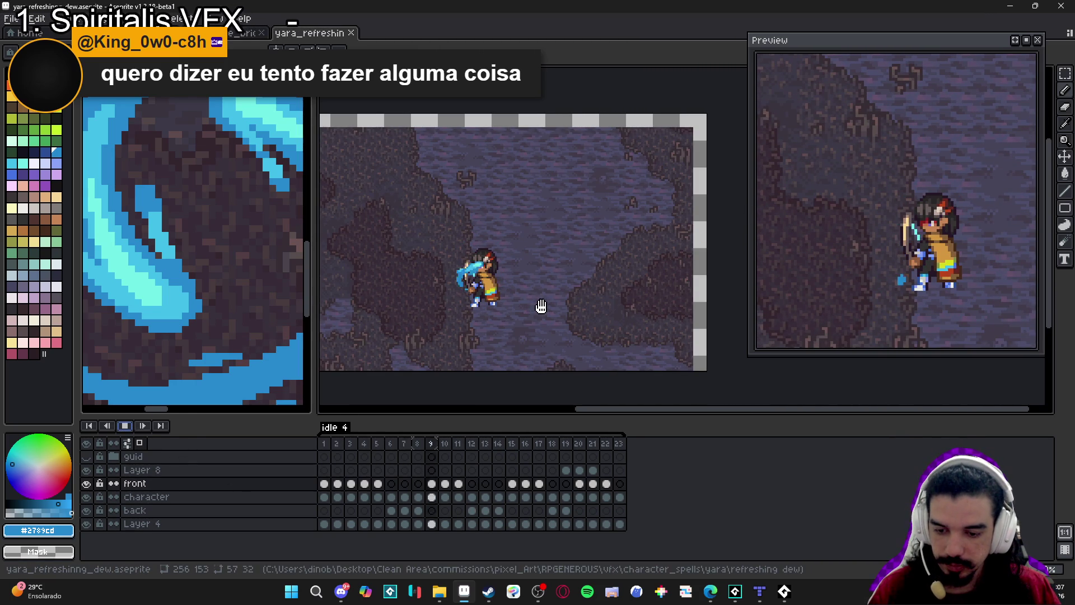
{"action": "scroll", "coordinate": [525, 287], "scroll_direction": "up", "scroll_amount": 2}
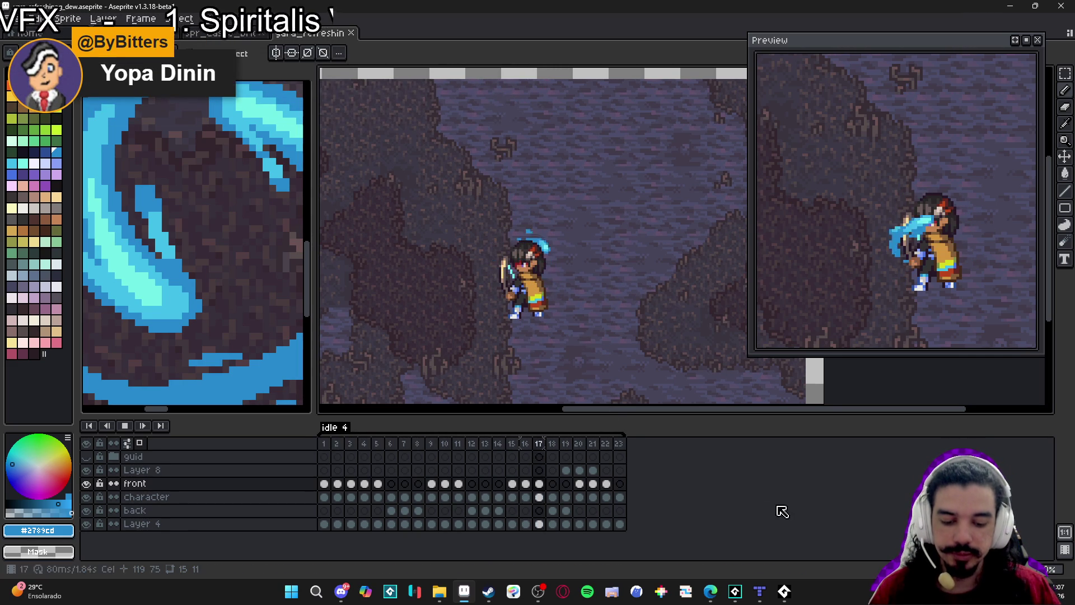
{"action": "left_click", "coordinate": [783, 597]}
{"action": "left_click", "coordinate": [783, 597]}
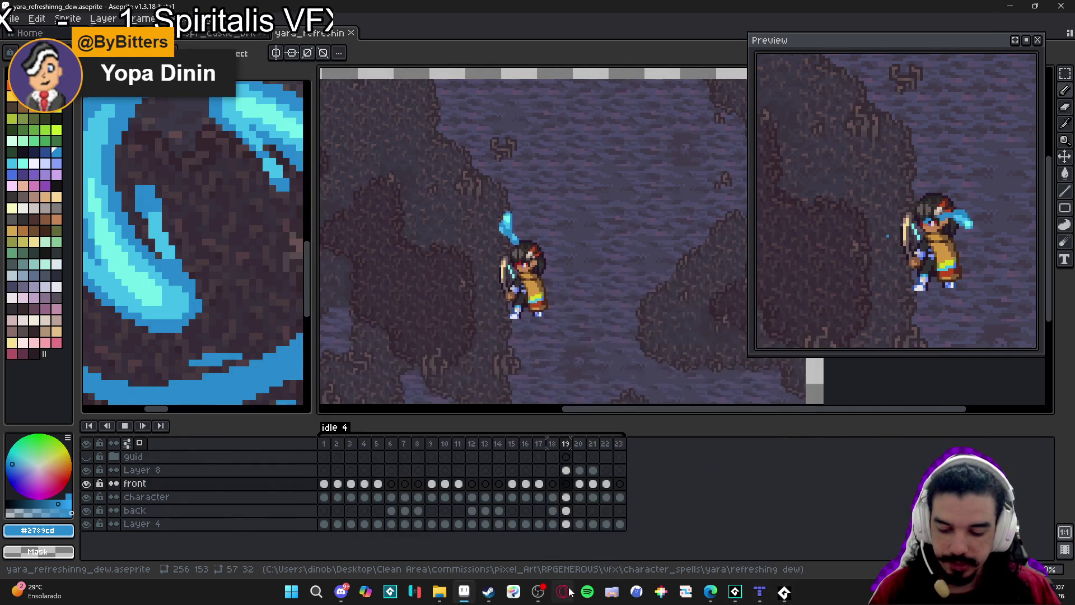
{"action": "left_click", "coordinate": [735, 591]}
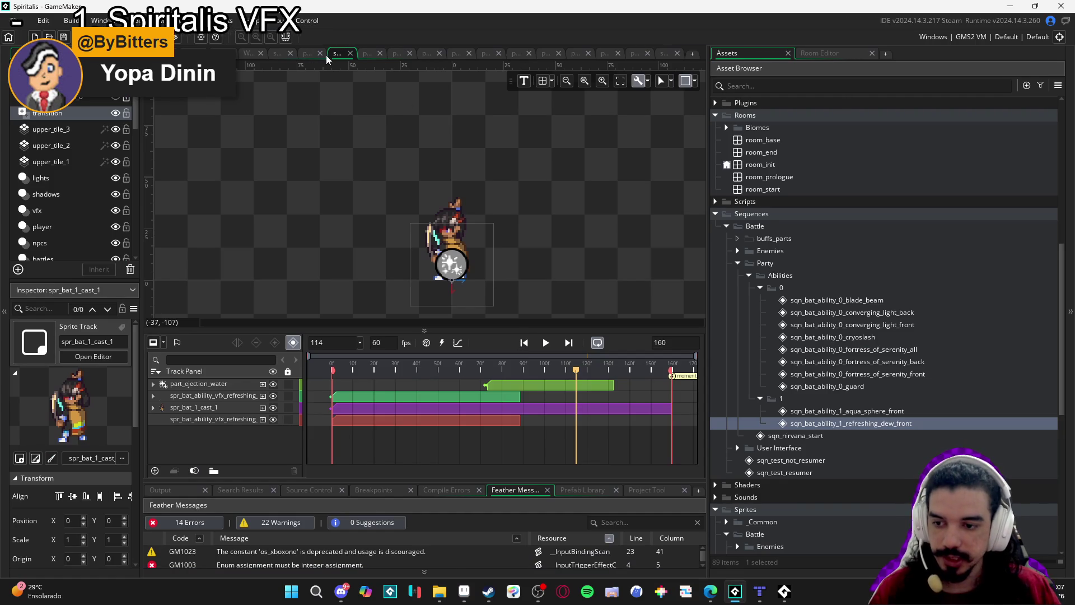
Delete the hero and particle instances from the cave room
{"action": "left_click_drag", "start_coordinate": [709, 115], "coordinate": [888, 123]}
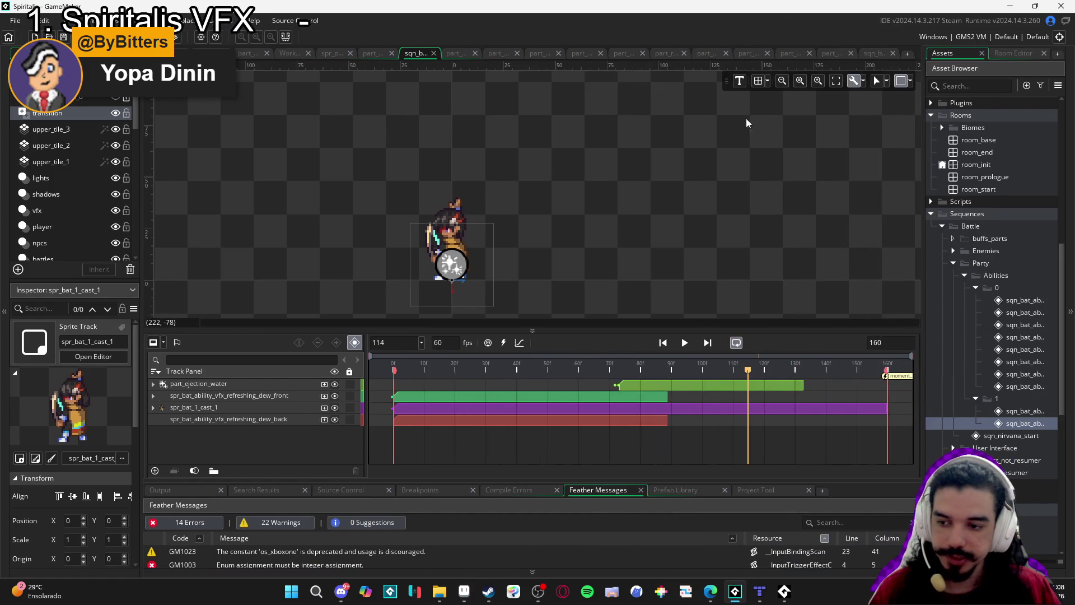
{"action": "key", "text": "ctrl+Tab"}
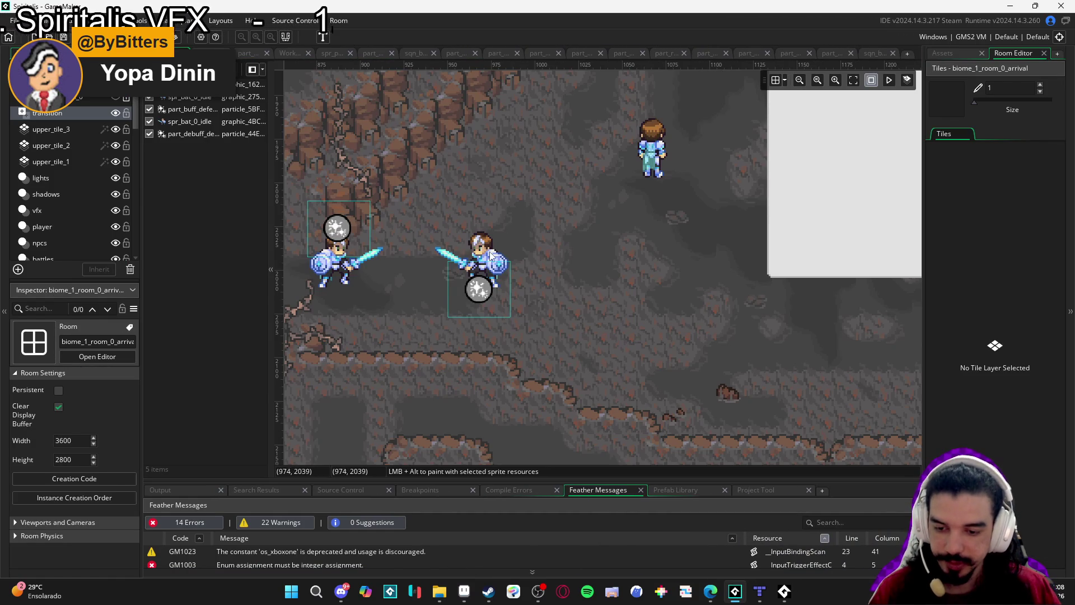
{"action": "left_click_drag", "start_coordinate": [491, 256], "coordinate": [598, 258]}
{"action": "left_click", "coordinate": [598, 258]}
{"action": "key", "text": "Delete"}
{"action": "key", "text": "Delete"}
{"action": "key", "text": "Delete"}
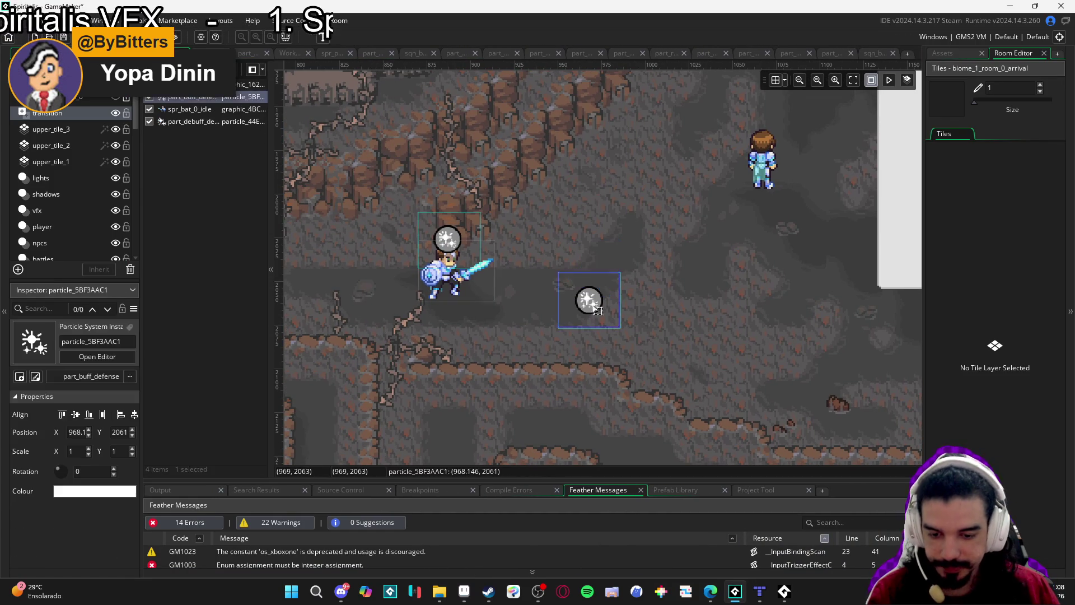
{"action": "left_click", "coordinate": [444, 274]}
{"action": "key", "text": "Delete"}
{"action": "scroll", "coordinate": [493, 272], "scroll_direction": "down", "scroll_amount": 2}
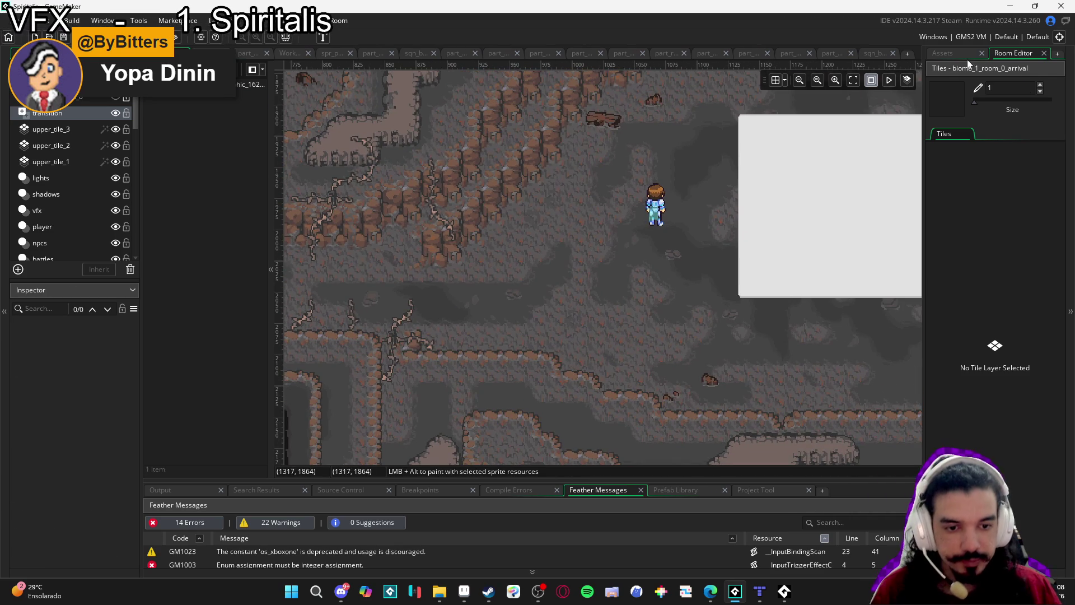
Place sqn_bat_ability_1_refreshing_dew_front into the room from Assets and run the game with F5
{"action": "left_click", "coordinate": [959, 55]}
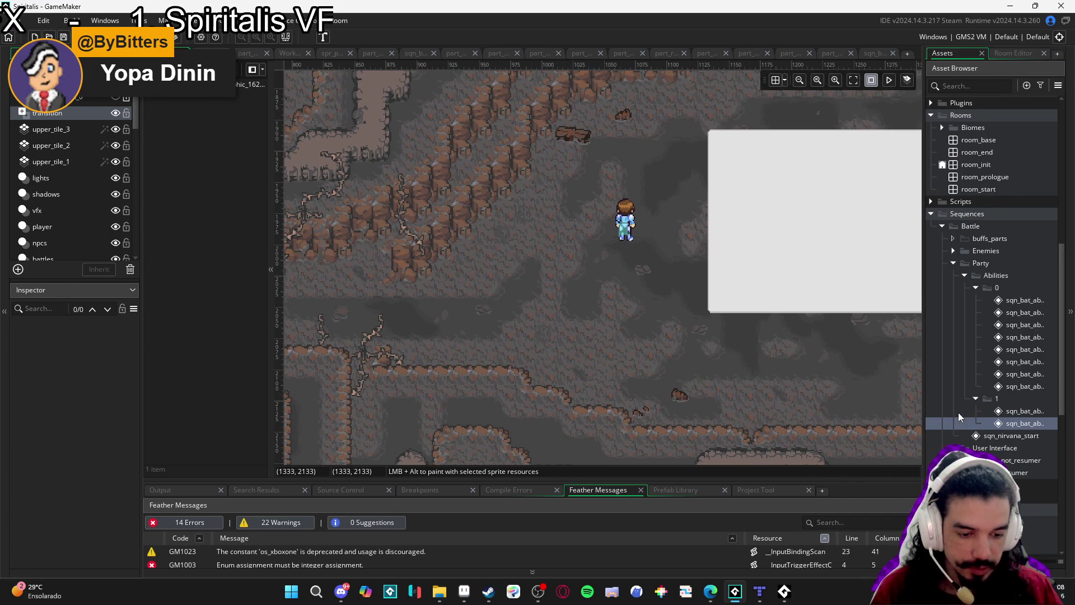
{"action": "left_click_drag", "start_coordinate": [922, 414], "coordinate": [828, 414]}
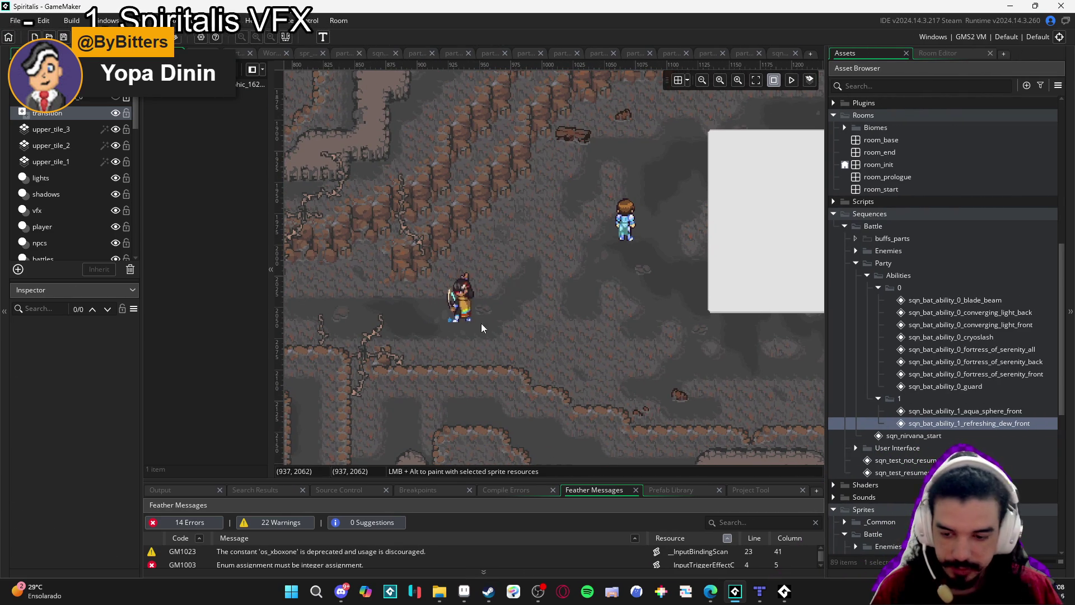
{"action": "left_click_drag", "start_coordinate": [510, 331], "coordinate": [512, 333]}
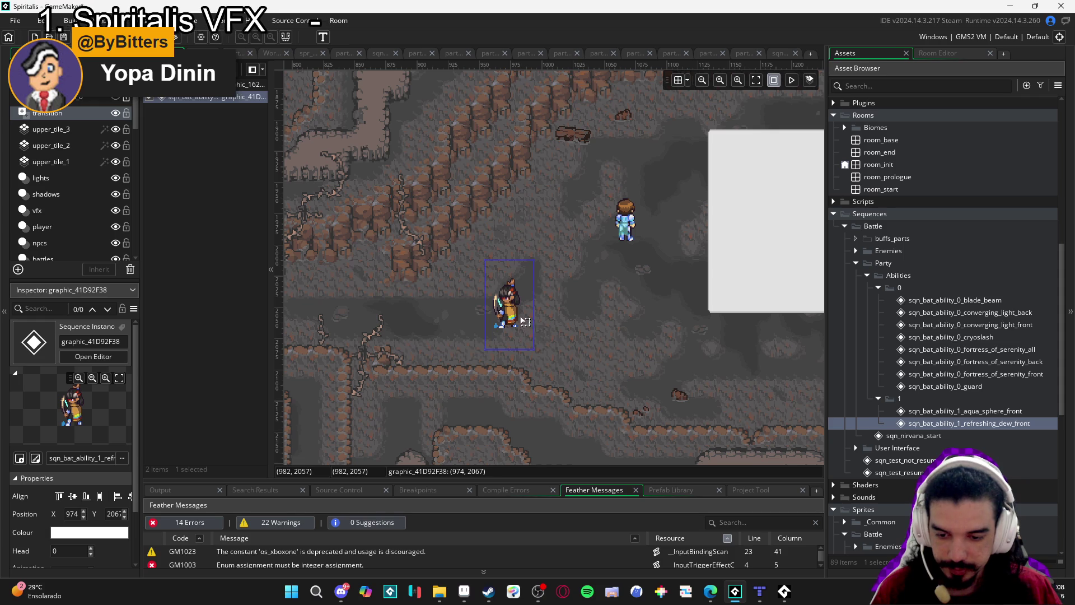
{"action": "key", "text": "F5"}
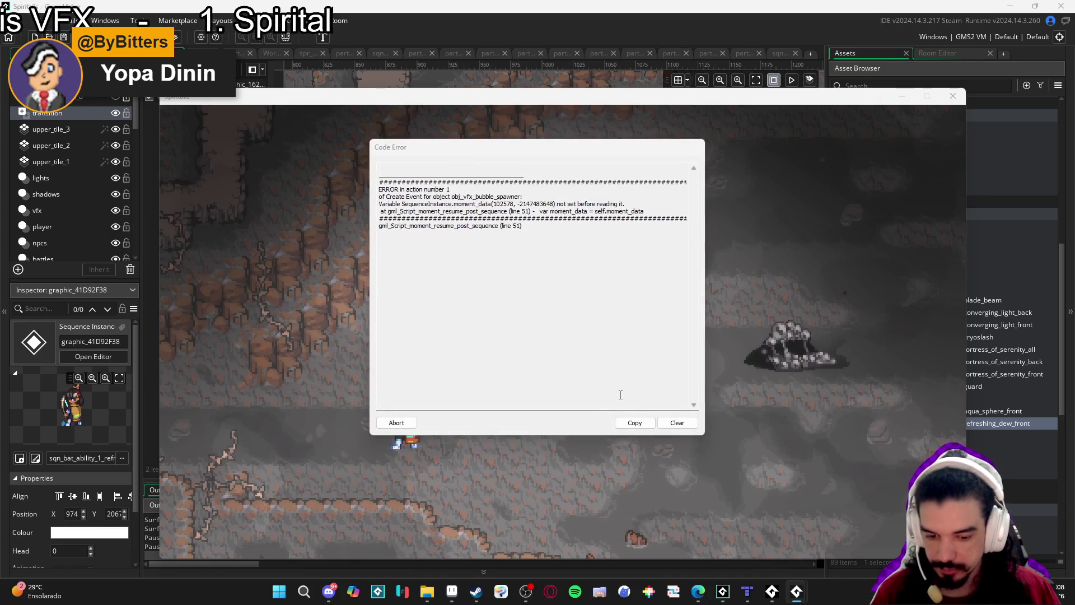
Abort the crashed game run from the moment_data Code Error dialog
{"action": "left_click", "coordinate": [414, 422]}
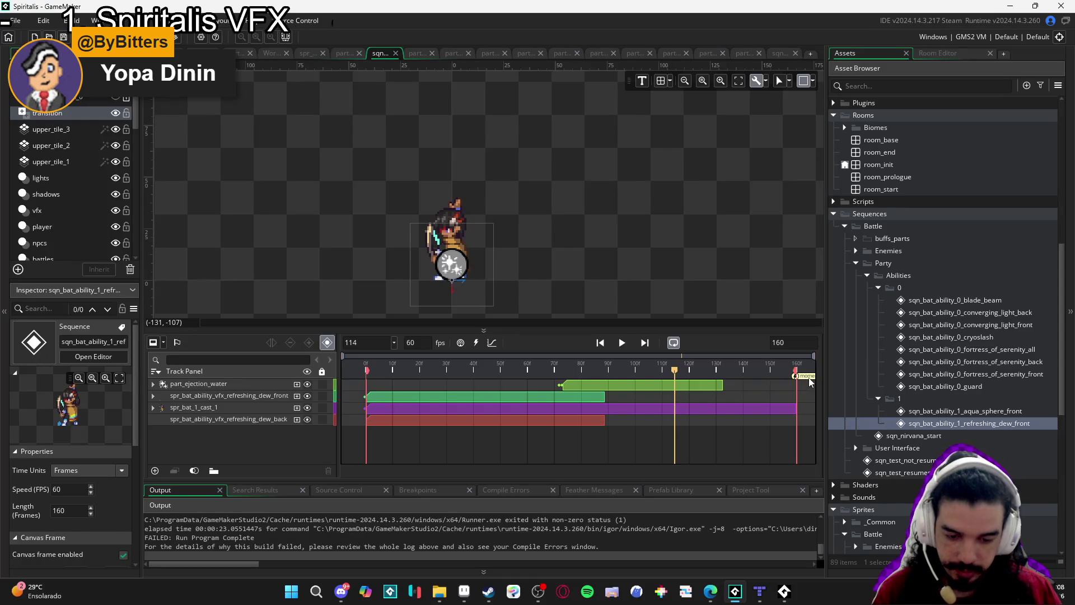
Move the sequence end marker to about frame 153 and check the resume moment's settings
{"action": "mouse_move", "coordinate": [793, 382]}
{"action": "left_mouse_down"}
{"action": "mouse_move", "coordinate": [760, 381]}
{"action": "mouse_move", "coordinate": [789, 375]}
{"action": "left_mouse_up"}
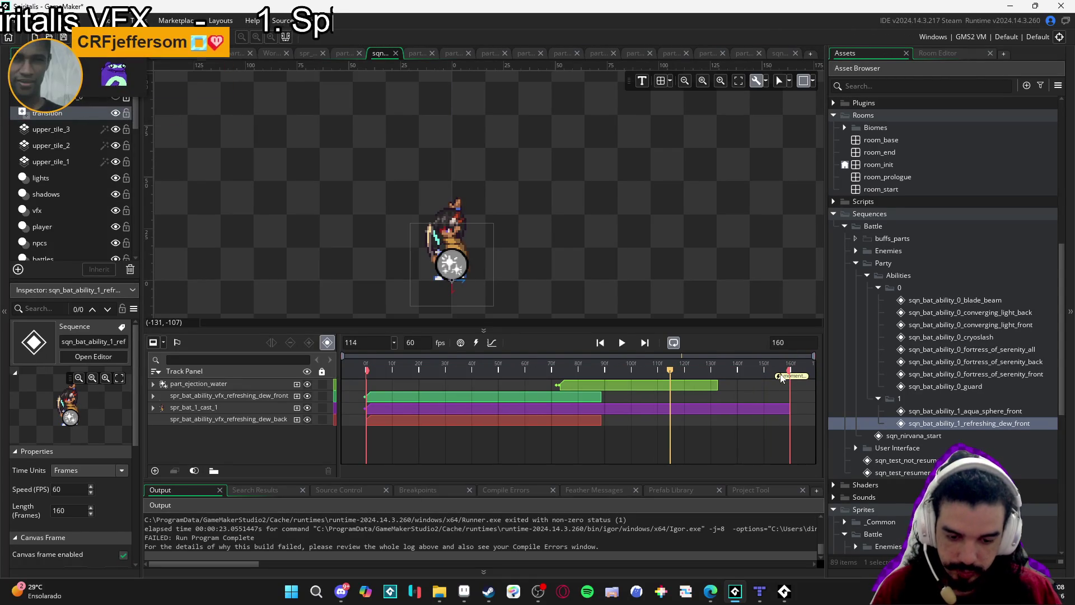
{"action": "double_click", "coordinate": [780, 377]}
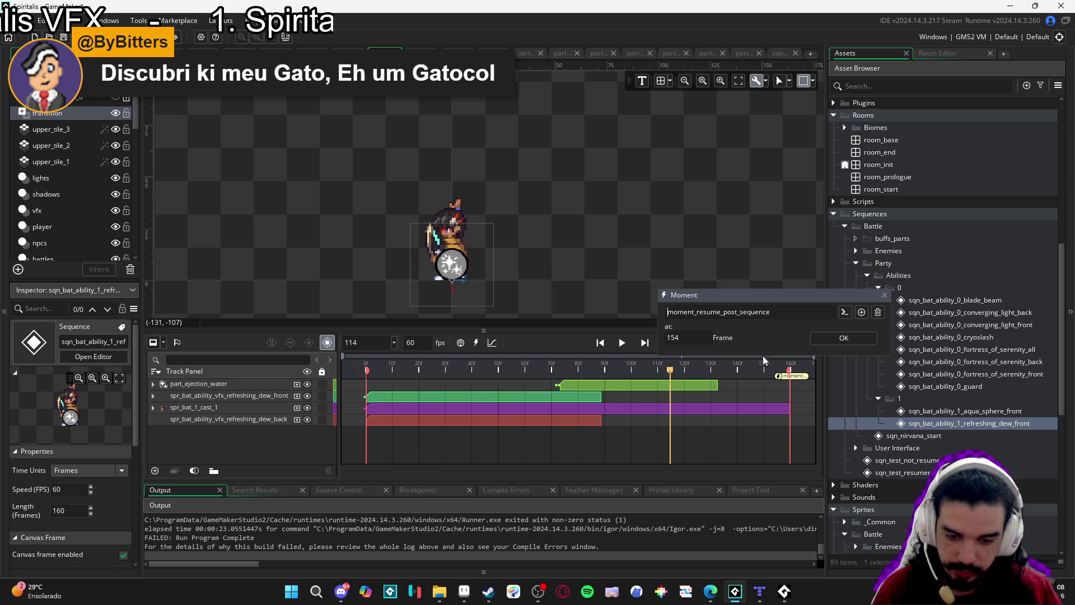
{"action": "left_click", "coordinate": [859, 336]}
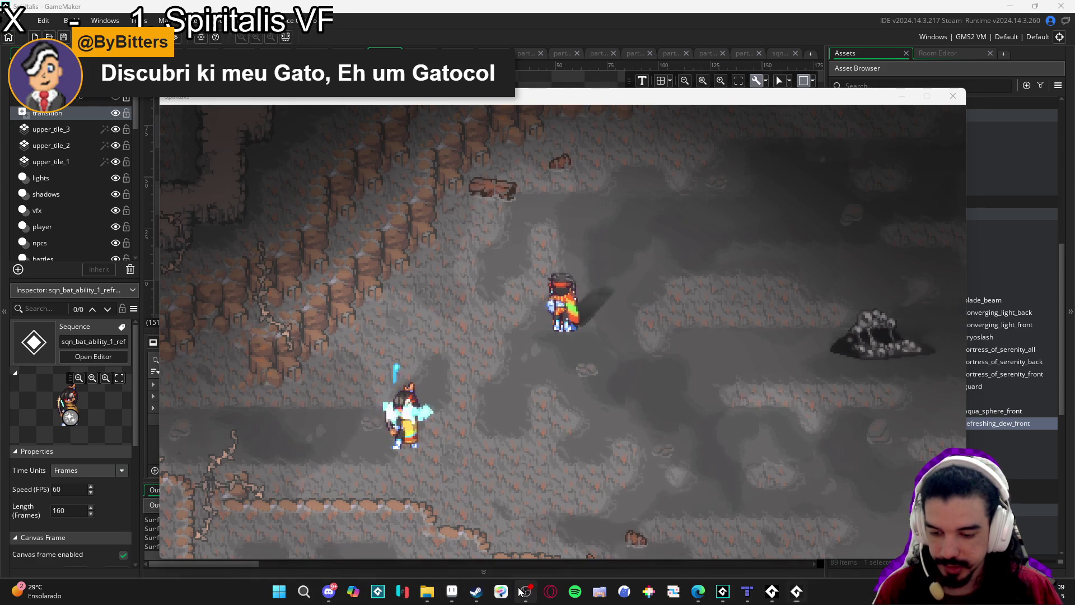
{"action": "left_click", "coordinate": [104, 425]}
{"action": "left_click", "coordinate": [459, 349]}
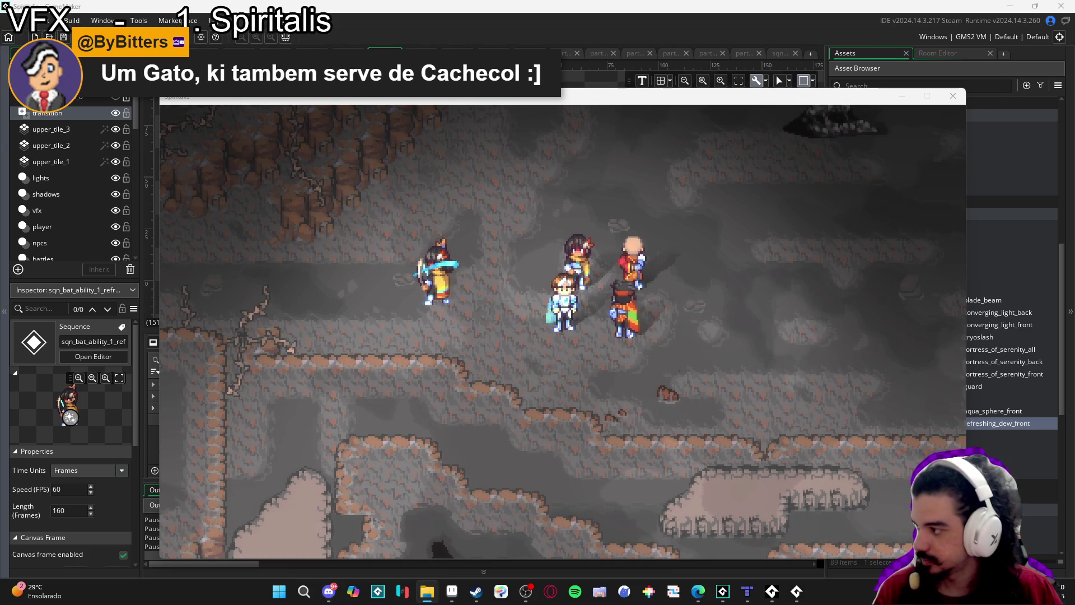
{"action": "left_click", "coordinate": [427, 591]}
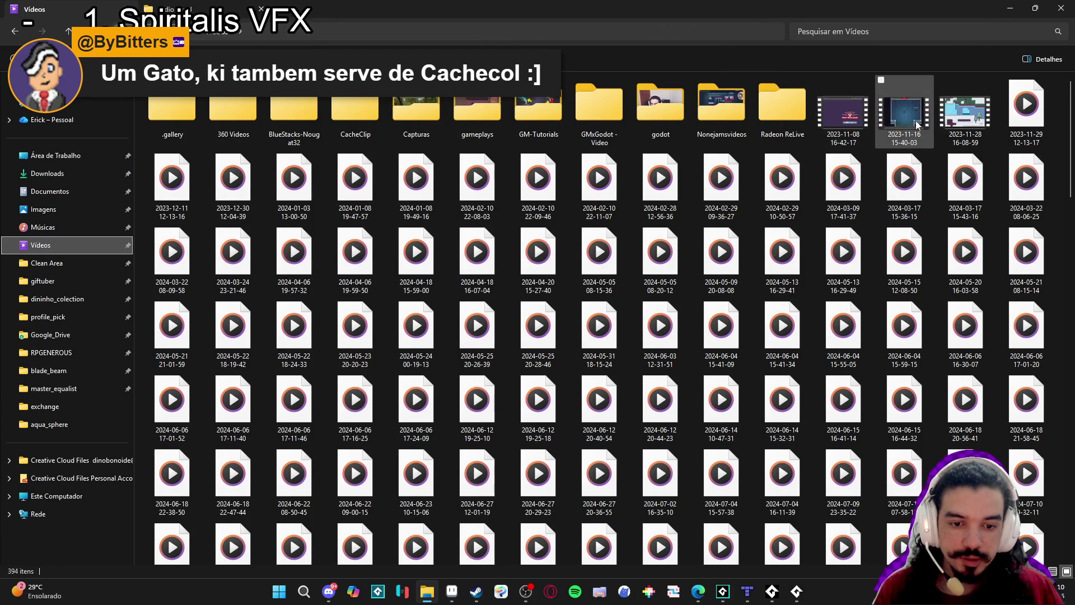
Scroll through the Vídeos folder, select the most recent recording, and close File Explorer
{"action": "scroll", "coordinate": [948, 188], "scroll_direction": "down", "scroll_amount": 3}
{"action": "scroll", "coordinate": [948, 188], "scroll_direction": "down", "scroll_amount": 10}
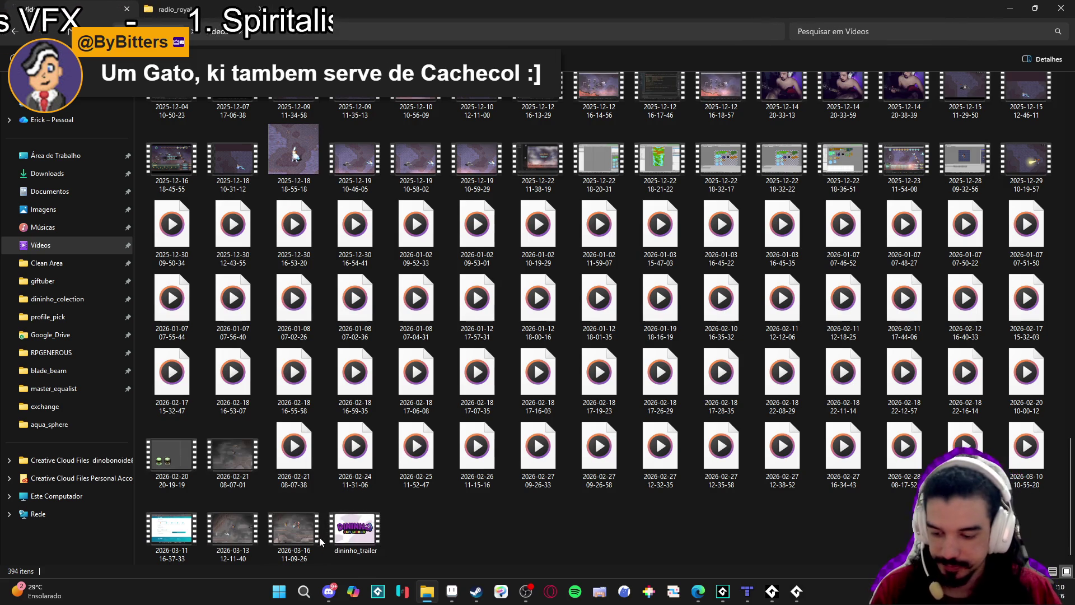
{"action": "left_click", "coordinate": [305, 538]}
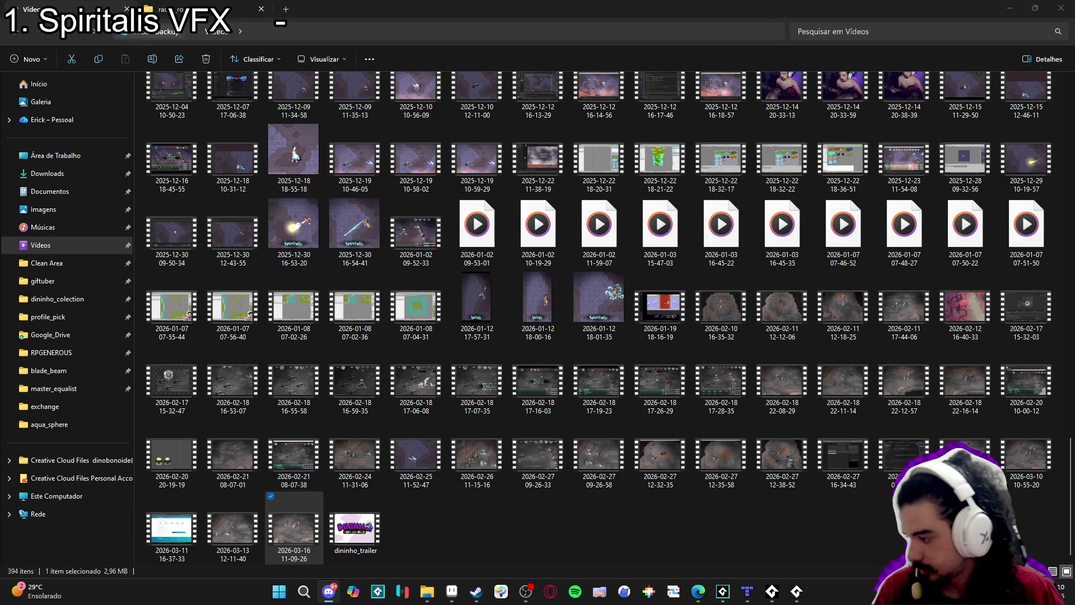
{"action": "left_click", "coordinate": [1061, 8]}
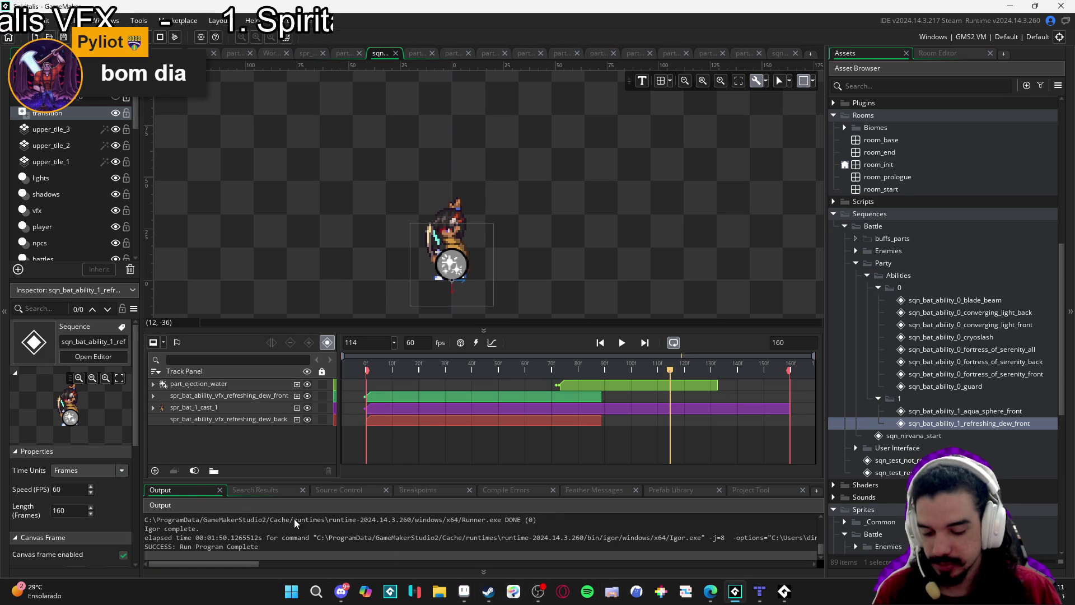
In Aseprite, create a new 232×301 sprite and paste the viewer's creature sheet into it
{"action": "left_click", "coordinate": [464, 592]}
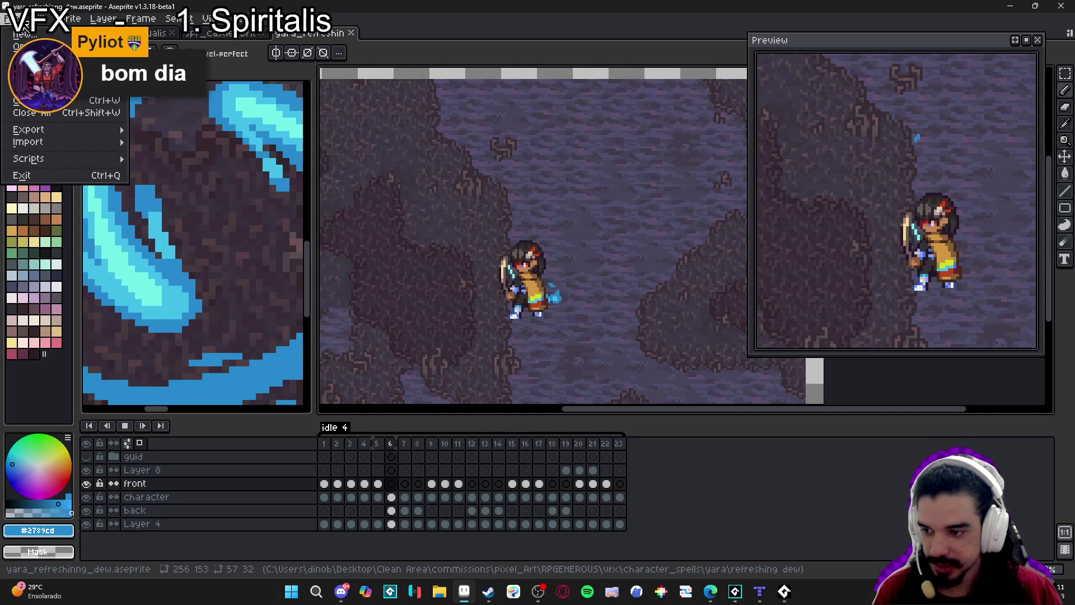
{"action": "key", "text": "ctrl+n"}
{"action": "key", "text": "Return"}
{"action": "key", "text": "ctrl+v"}
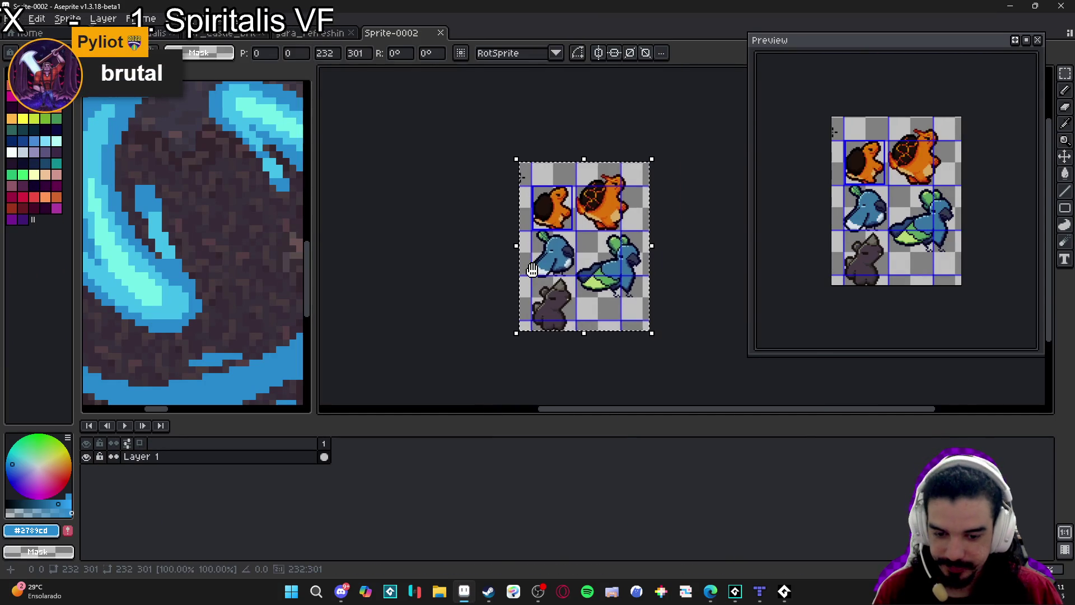
{"action": "scroll", "coordinate": [579, 278], "scroll_direction": "up", "scroll_amount": 3}
{"action": "key", "text": "Return"}
Zoom around to review the pasted sheet, then close Sprite-0002 without saving
{"action": "scroll", "coordinate": [579, 278], "scroll_direction": "down", "scroll_amount": 3}
{"action": "scroll", "coordinate": [572, 269], "scroll_direction": "up", "scroll_amount": 1}
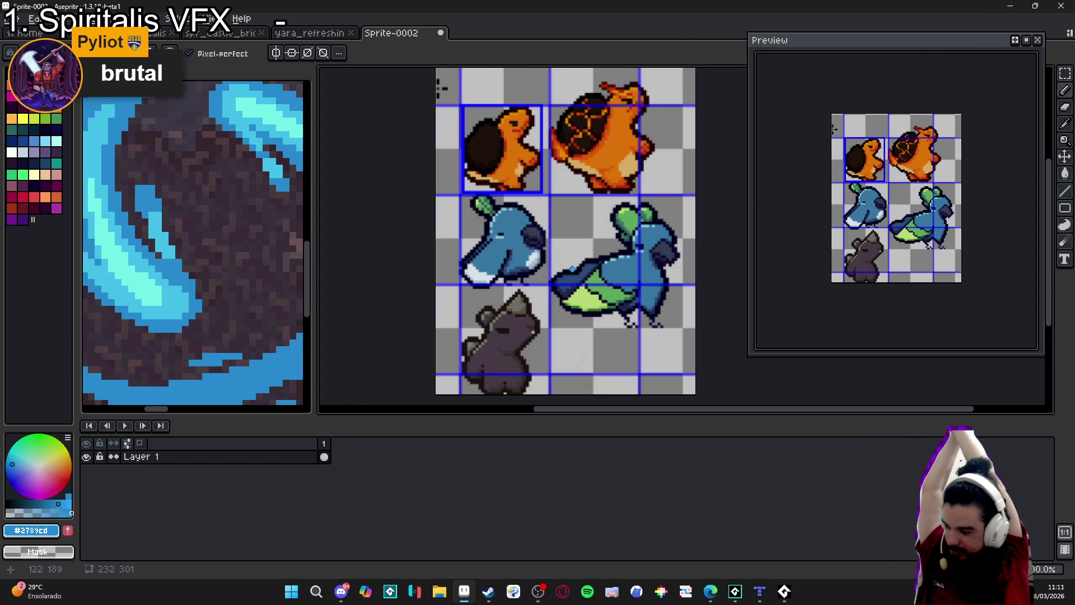
{"action": "scroll", "coordinate": [558, 260], "scroll_direction": "up", "scroll_amount": 3}
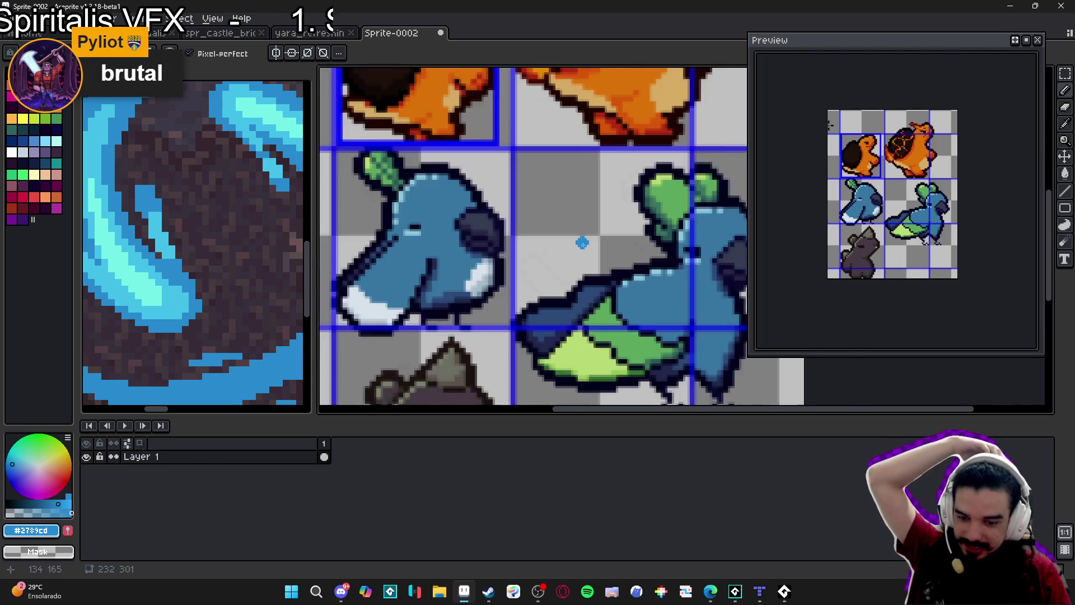
{"action": "scroll", "coordinate": [482, 283], "scroll_direction": "down", "scroll_amount": 1}
{"action": "scroll", "coordinate": [484, 288], "scroll_direction": "up", "scroll_amount": 1}
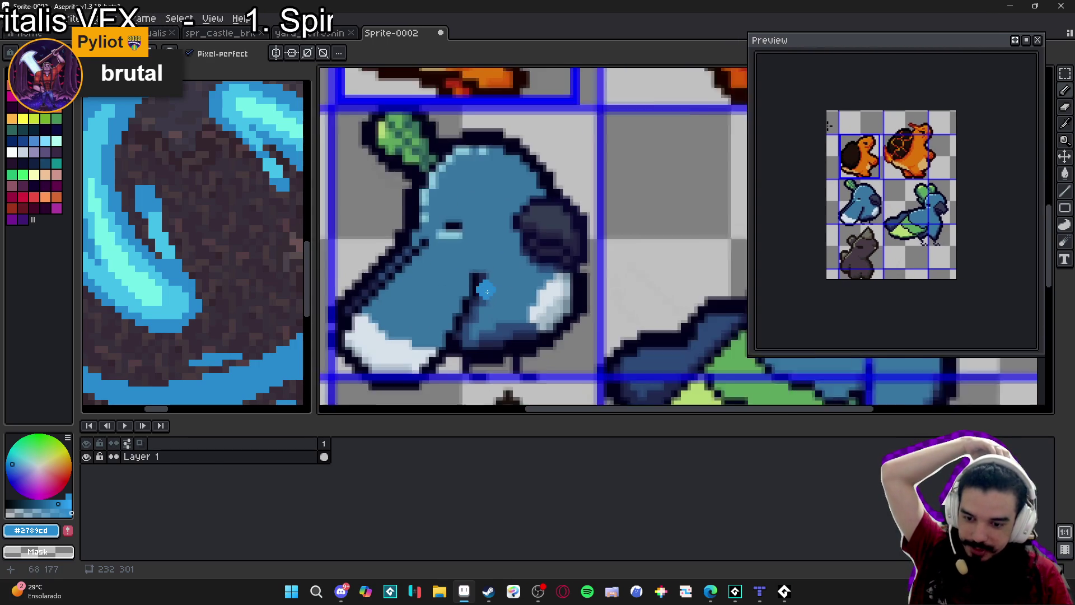
{"action": "scroll", "coordinate": [485, 291], "scroll_direction": "down", "scroll_amount": 2}
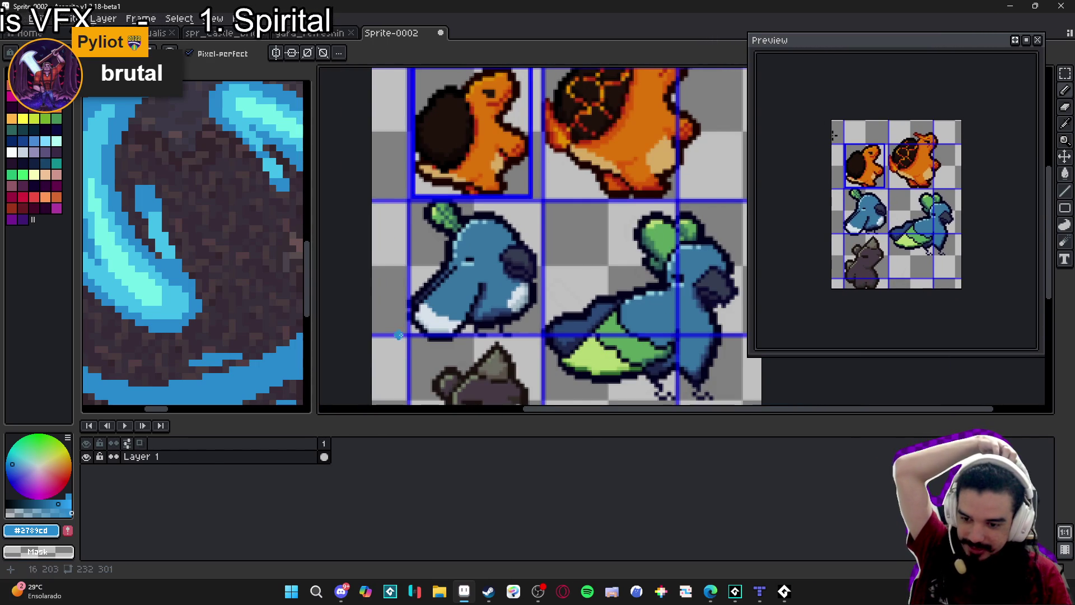
{"action": "scroll", "coordinate": [481, 232], "scroll_direction": "down", "scroll_amount": 3}
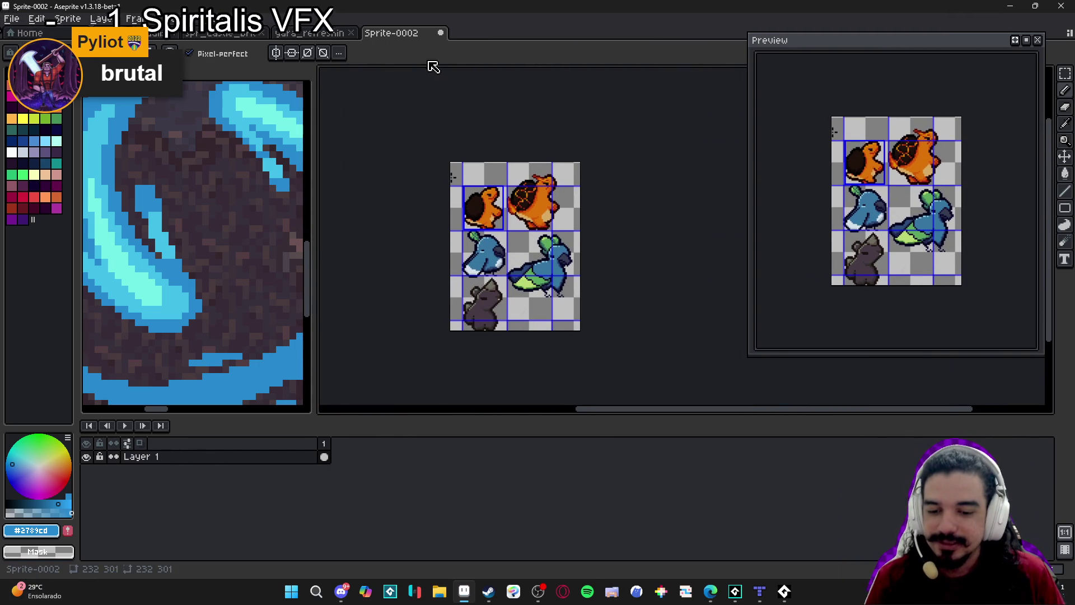
{"action": "left_click", "coordinate": [442, 33]}
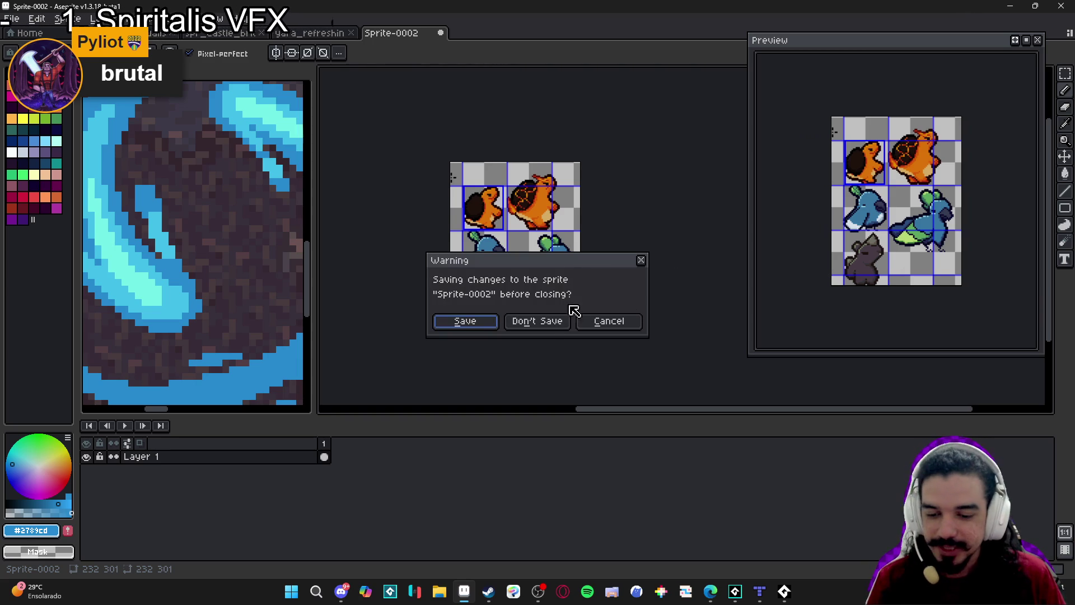
{"action": "left_click", "coordinate": [551, 320]}
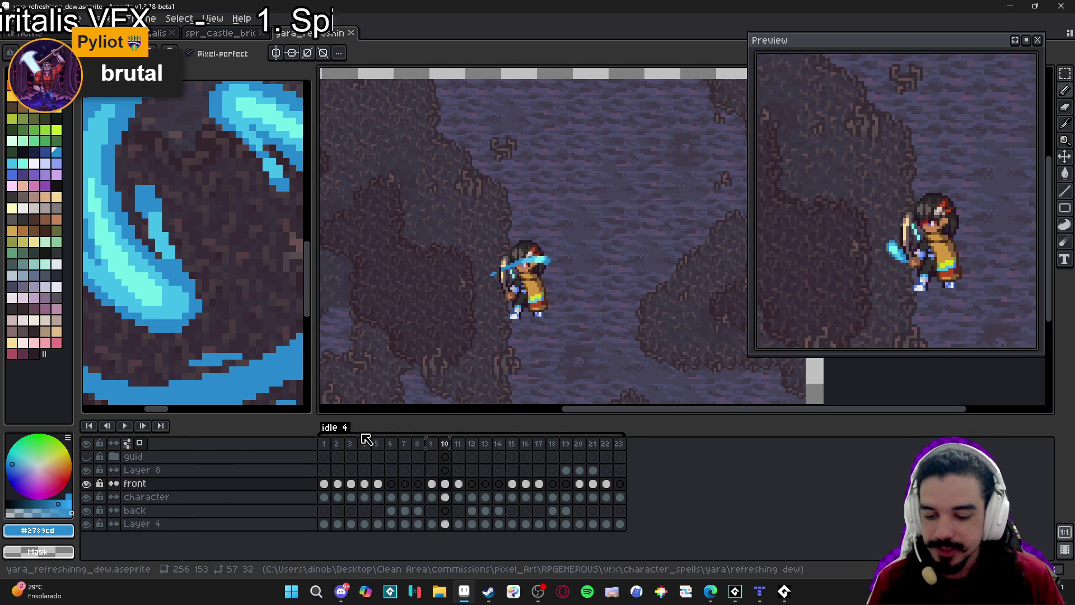
Go to frame 13 and save the refreshing dew animation with Ctrl+S
{"action": "left_click", "coordinate": [122, 425]}
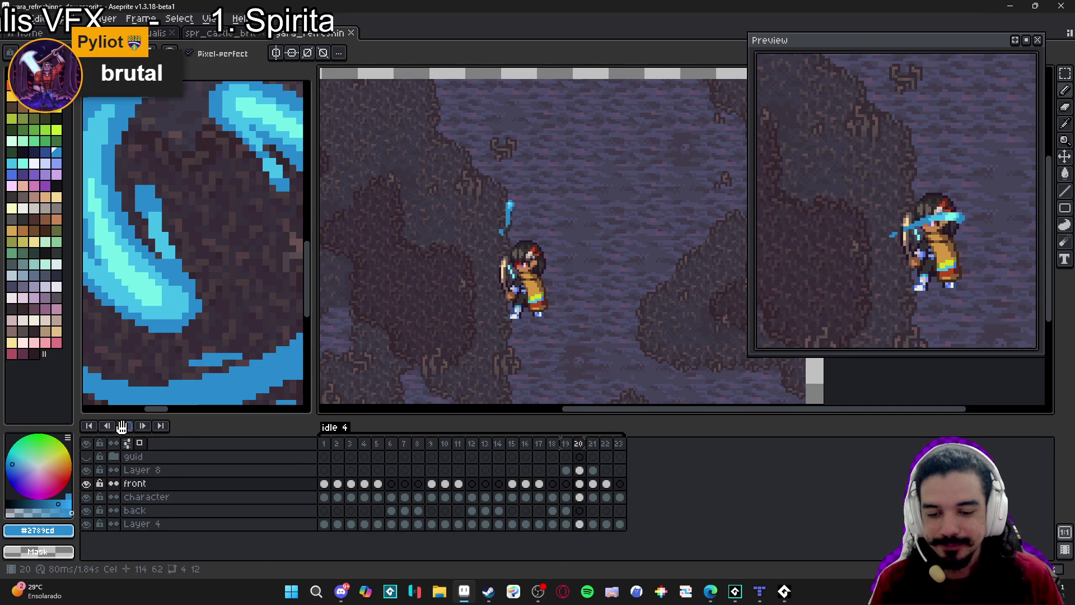
{"action": "key", "text": "ctrl+s"}
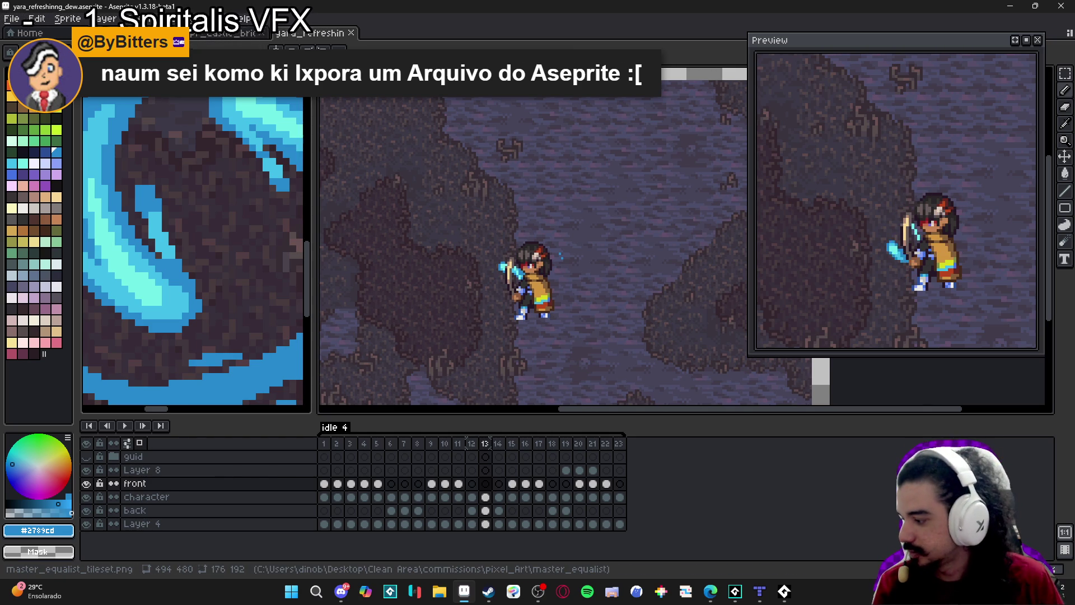
{"action": "left_click", "coordinate": [17, 19]}
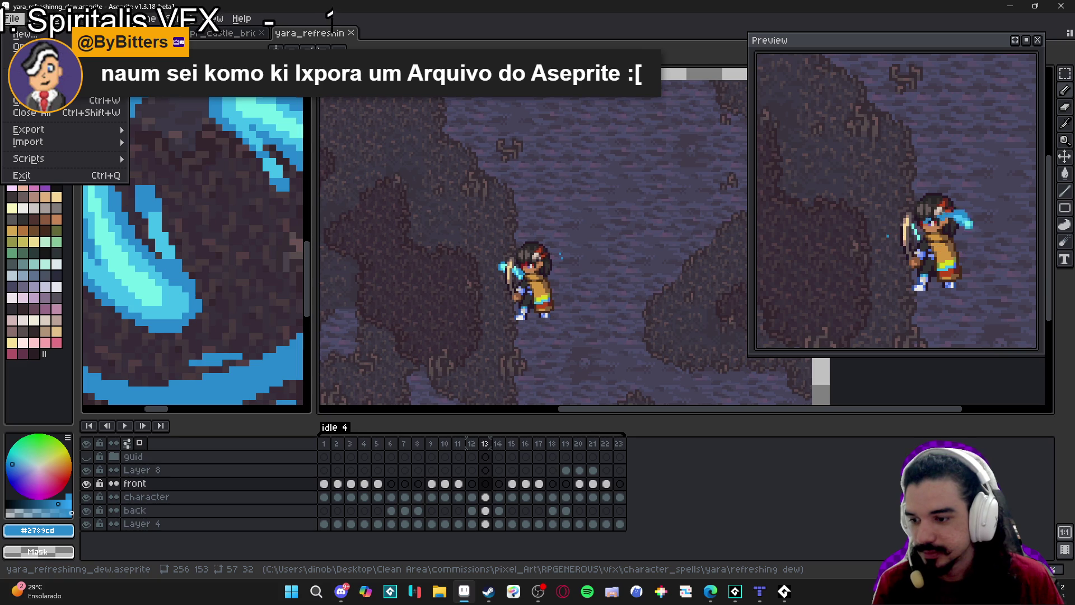
{"action": "key", "text": "Escape"}
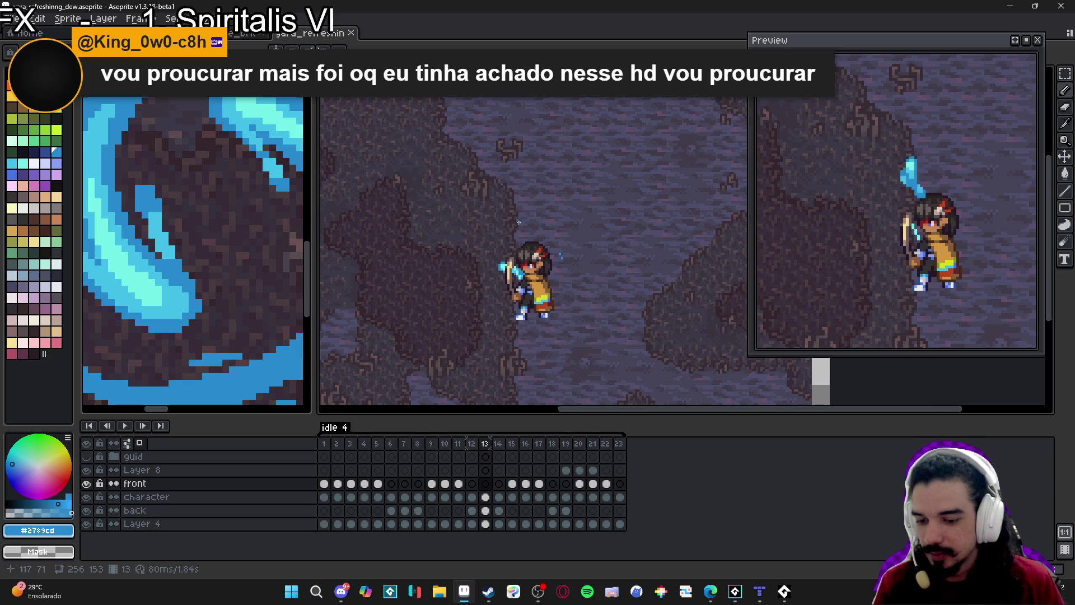
Review the export settings (scale, all visible layers, all frames, output file), then close without exporting
{"action": "key", "text": "ctrl+alt+shift+s"}
{"action": "left_click_drag", "start_coordinate": [813, 233], "coordinate": [446, 115]}
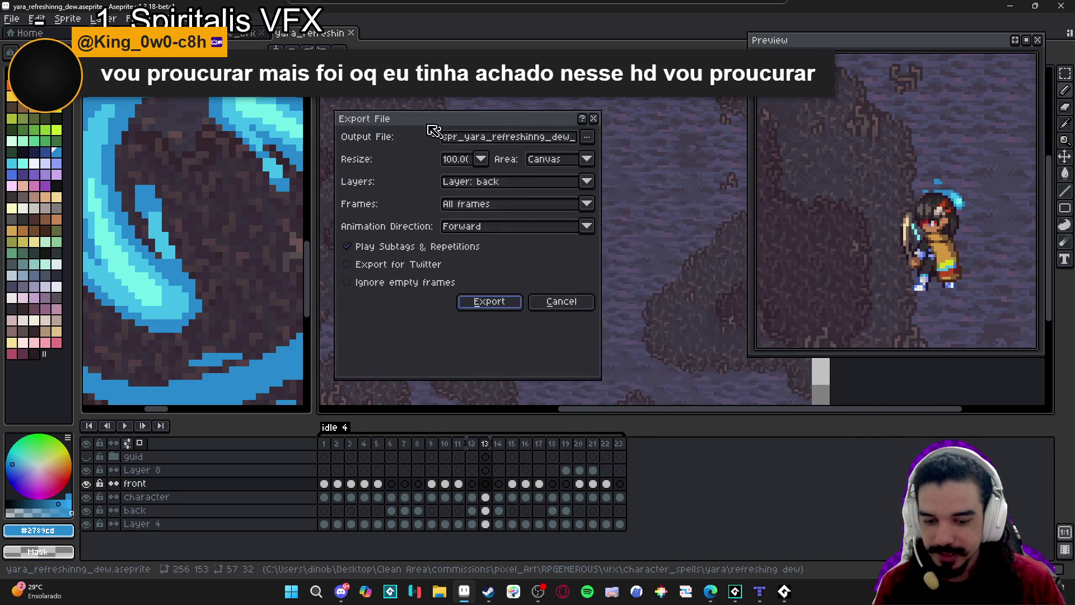
{"action": "left_click", "coordinate": [466, 156]}
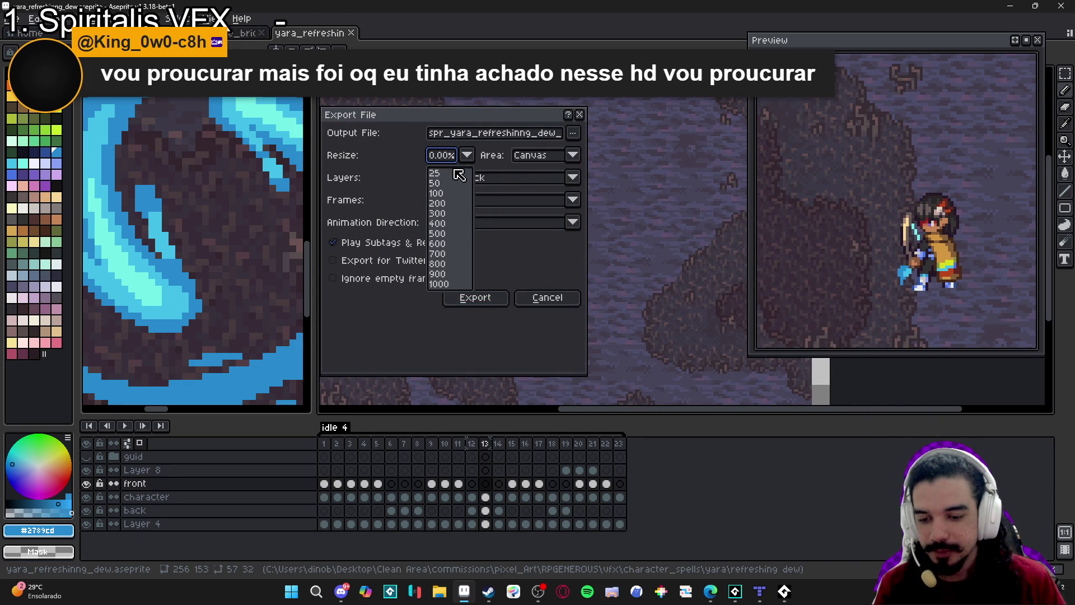
{"action": "left_click", "coordinate": [467, 155]}
{"action": "left_click", "coordinate": [467, 156]}
{"action": "left_click", "coordinate": [467, 155]}
{"action": "left_click", "coordinate": [451, 177]}
{"action": "left_click", "coordinate": [452, 190]}
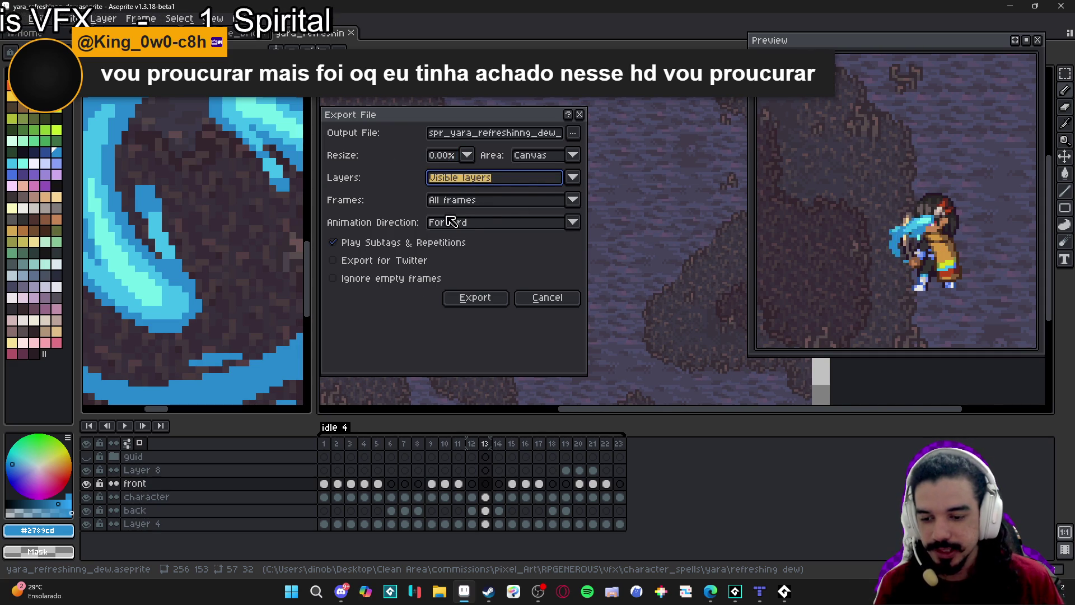
{"action": "left_click", "coordinate": [455, 205]}
{"action": "left_click", "coordinate": [476, 217]}
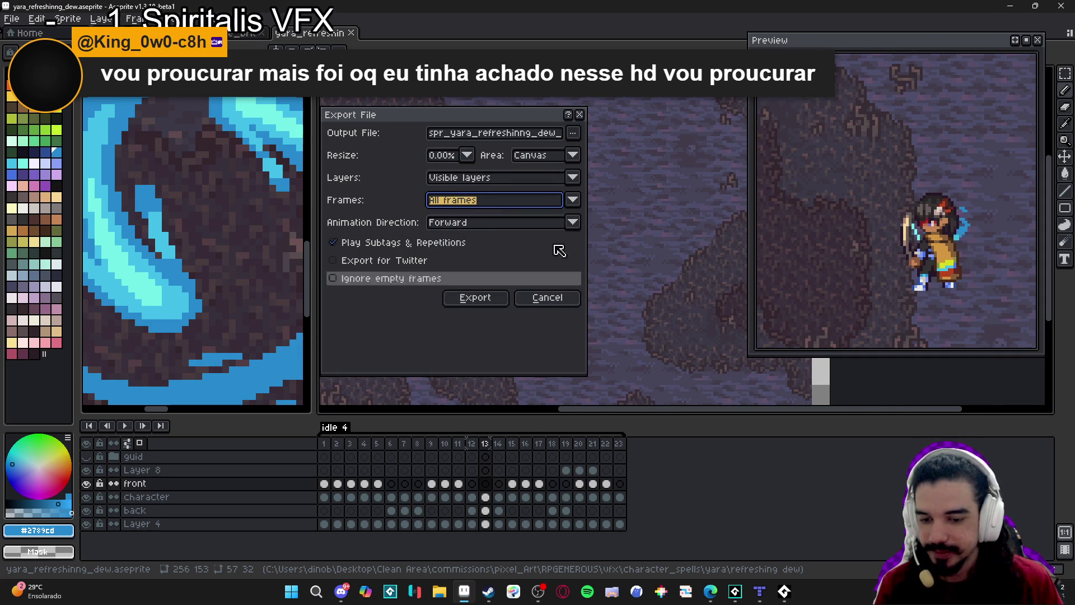
{"action": "left_click", "coordinate": [573, 135]}
{"action": "left_click", "coordinate": [496, 152]}
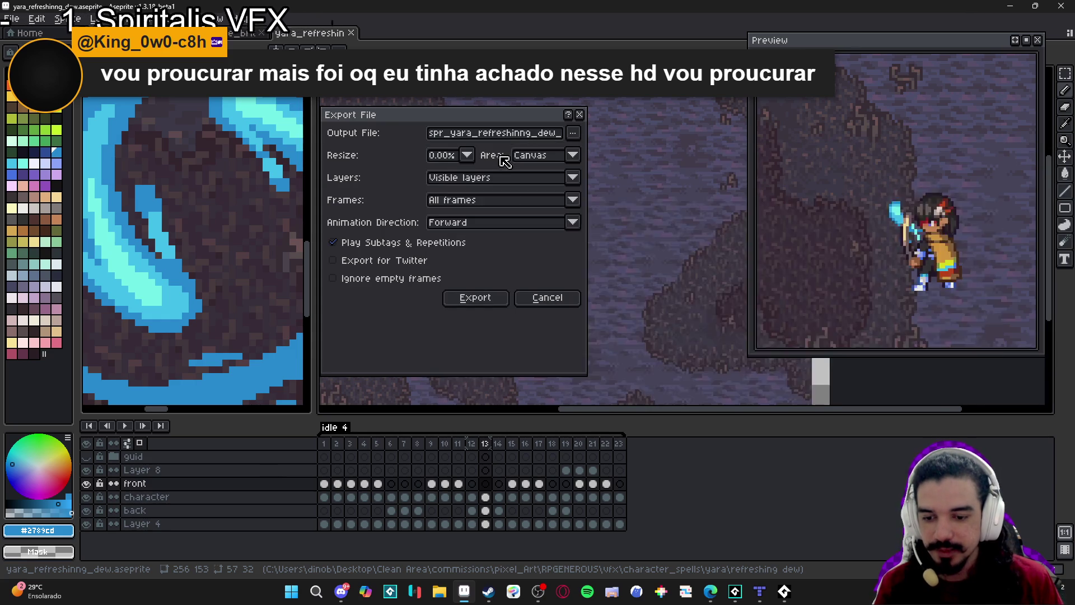
{"action": "left_click", "coordinate": [683, 561]}
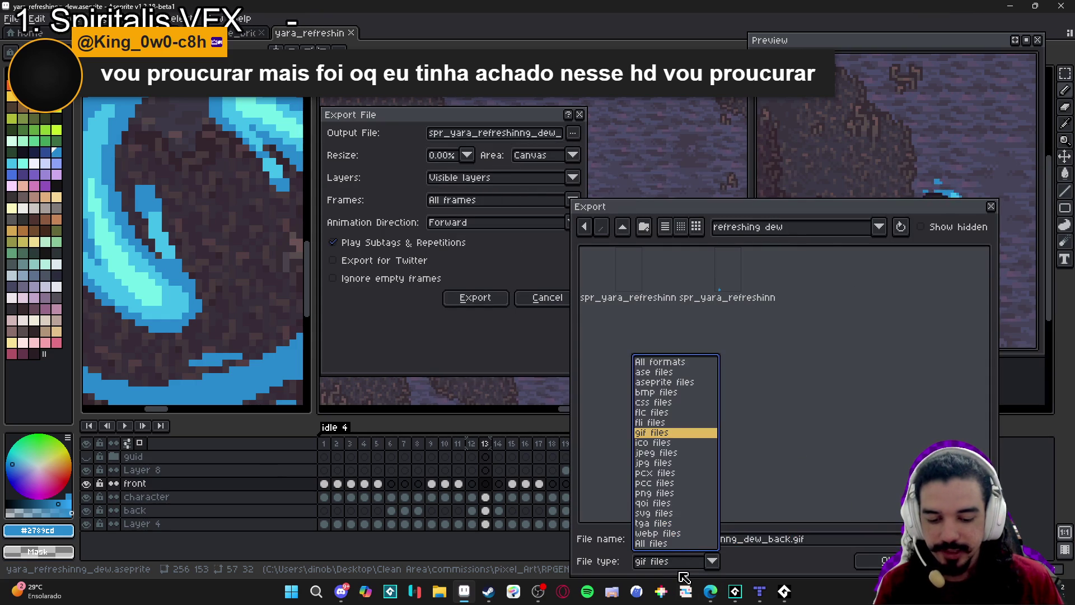
{"action": "key", "text": "Escape"}
{"action": "key", "text": "Escape"}
{"action": "key", "text": "Escape"}
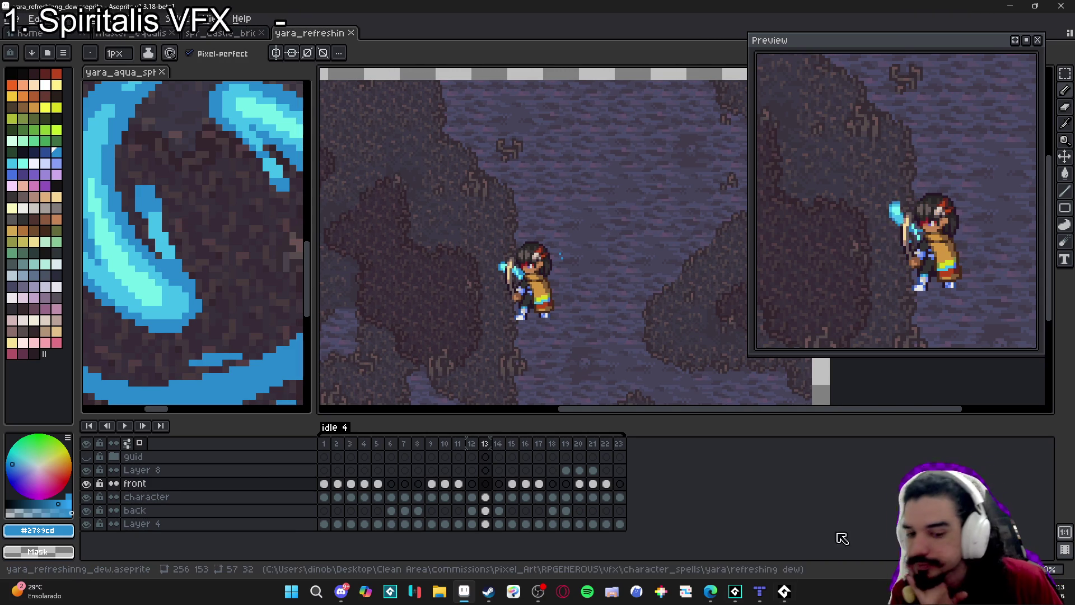
Briefly bring up the Tiled map editor, then return to Aseprite
{"action": "left_click", "coordinate": [761, 592]}
{"action": "left_click", "coordinate": [761, 594]}
{"action": "left_click", "coordinate": [760, 593]}
{"action": "left_click", "coordinate": [761, 593]}
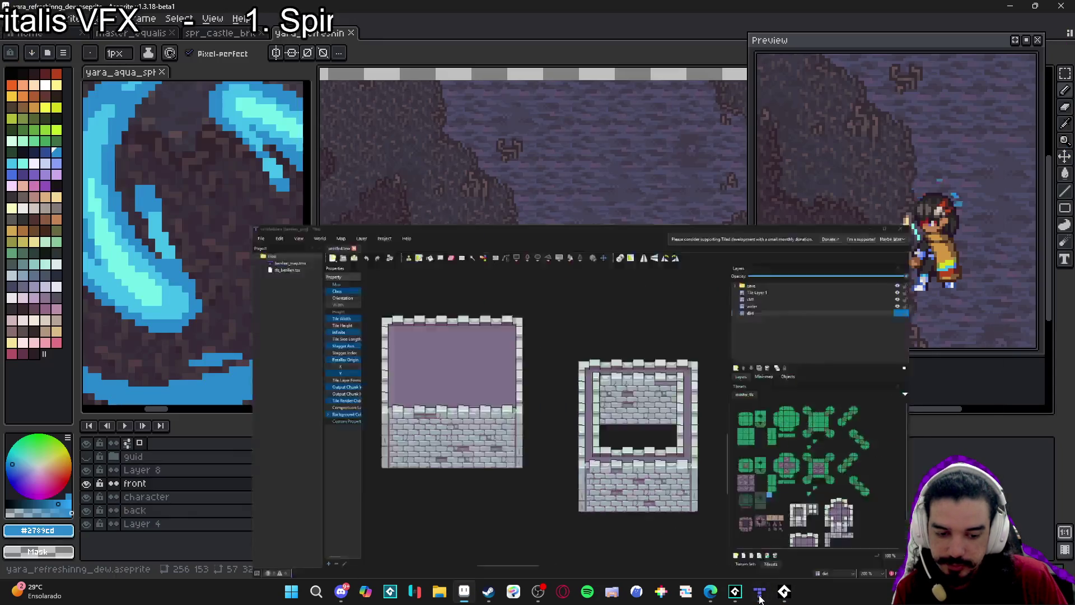
{"action": "mouse_move", "coordinate": [735, 598]}
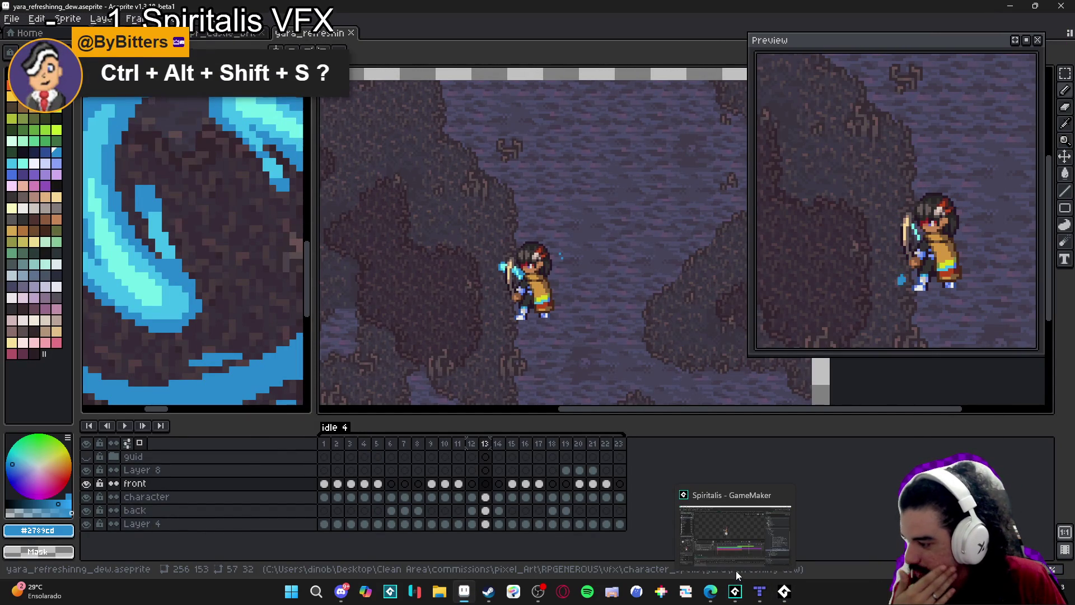
Reopen export with 500% scale, cancel it without exporting, and choose File > Save As
{"action": "key", "text": "ctrl+alt+shift+s"}
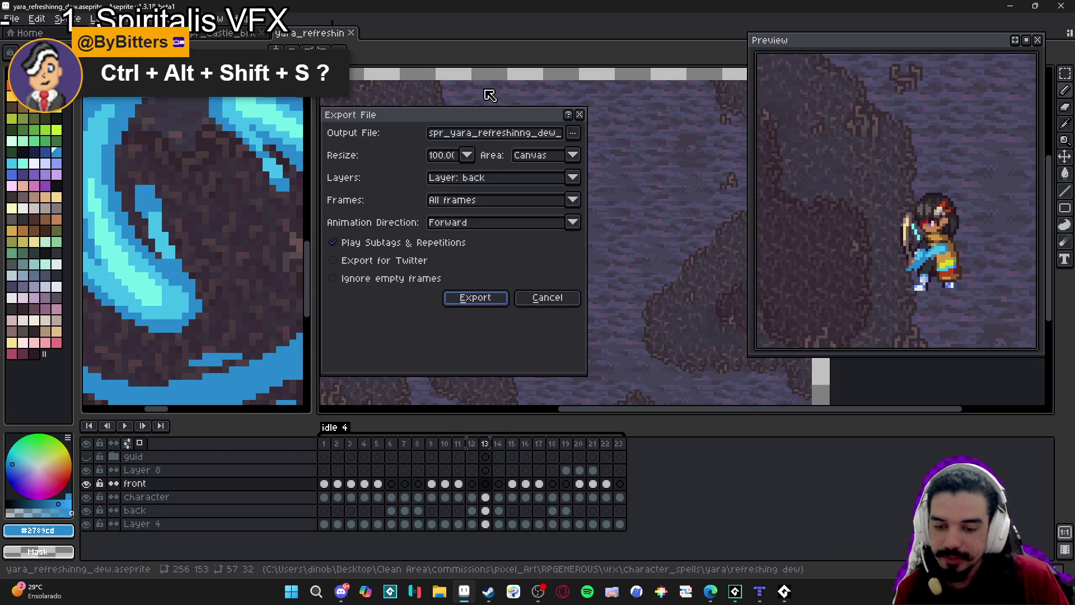
{"action": "left_click", "coordinate": [466, 156]}
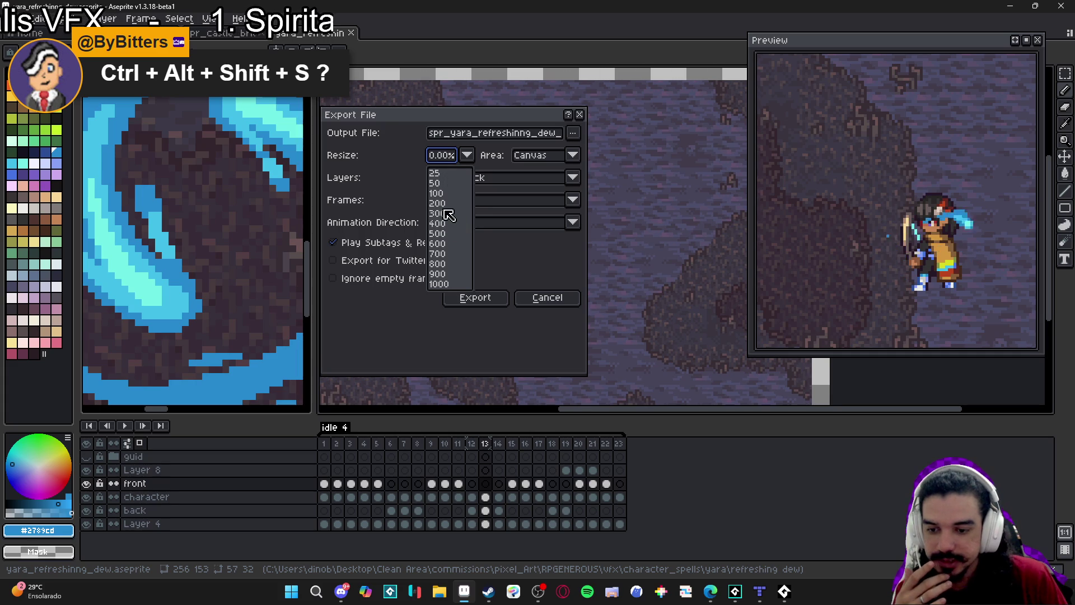
{"action": "left_click", "coordinate": [440, 234]}
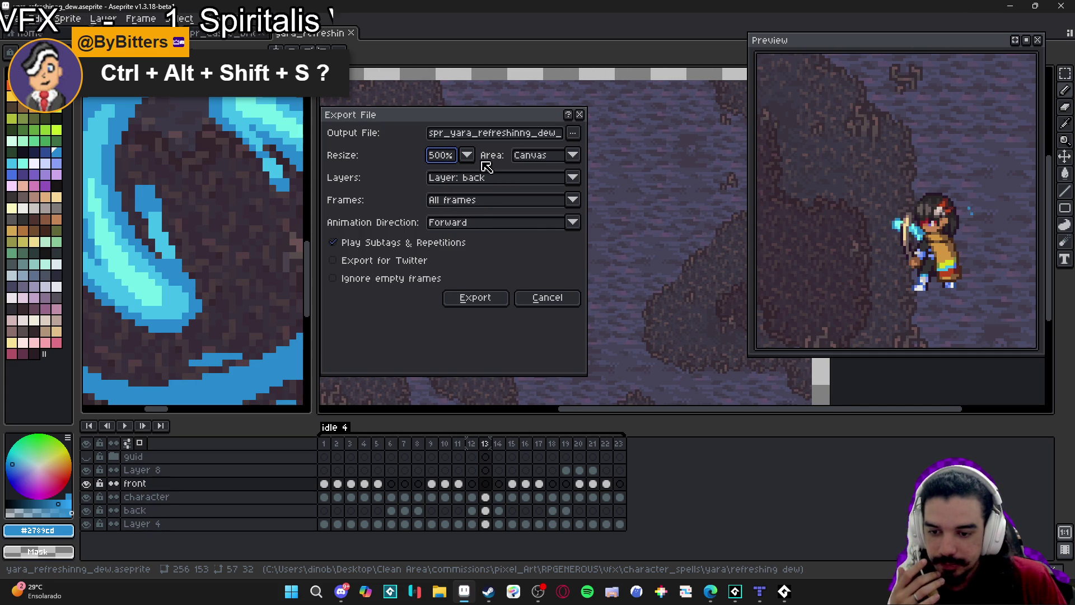
{"action": "left_click", "coordinate": [542, 300]}
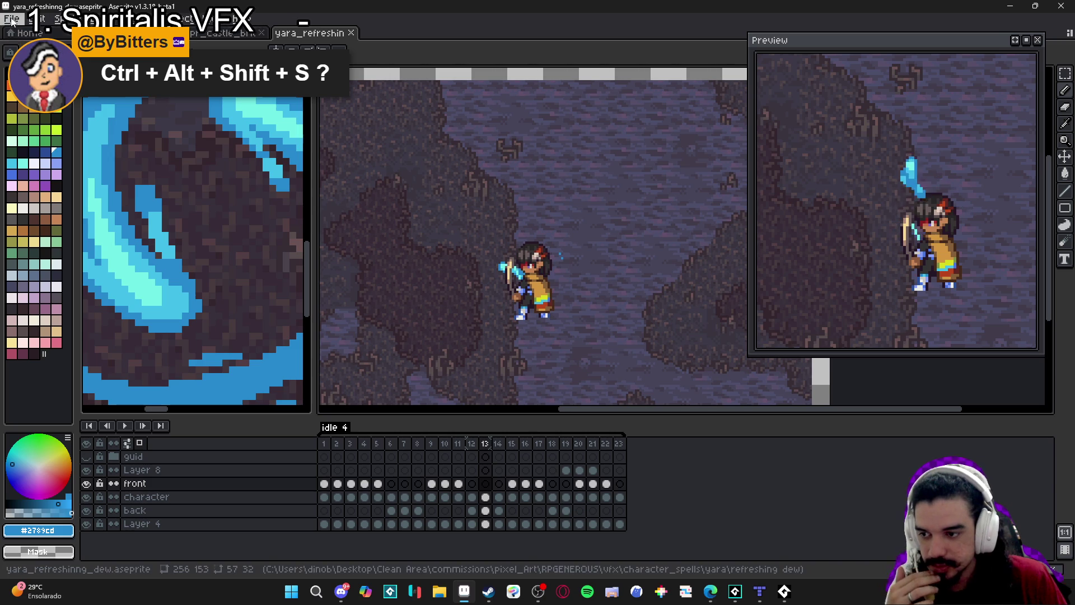
{"action": "left_click", "coordinate": [17, 23]}
{"action": "left_click", "coordinate": [34, 106]}
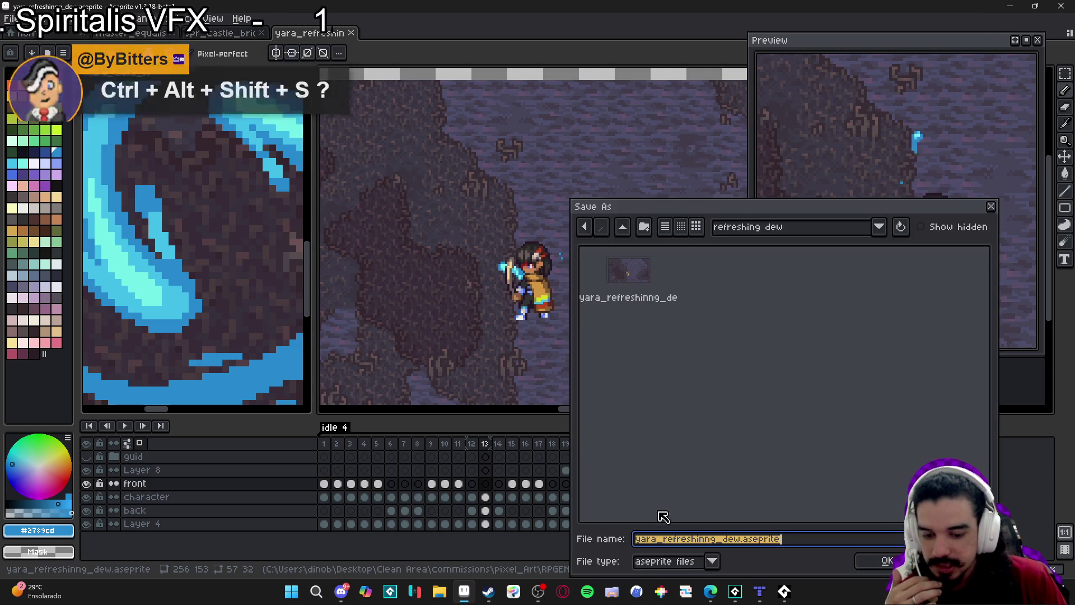
Set the Save As file type to PNG, keep the refreshing dew folder, and confirm
{"action": "left_click", "coordinate": [671, 561]}
{"action": "left_click", "coordinate": [661, 504]}
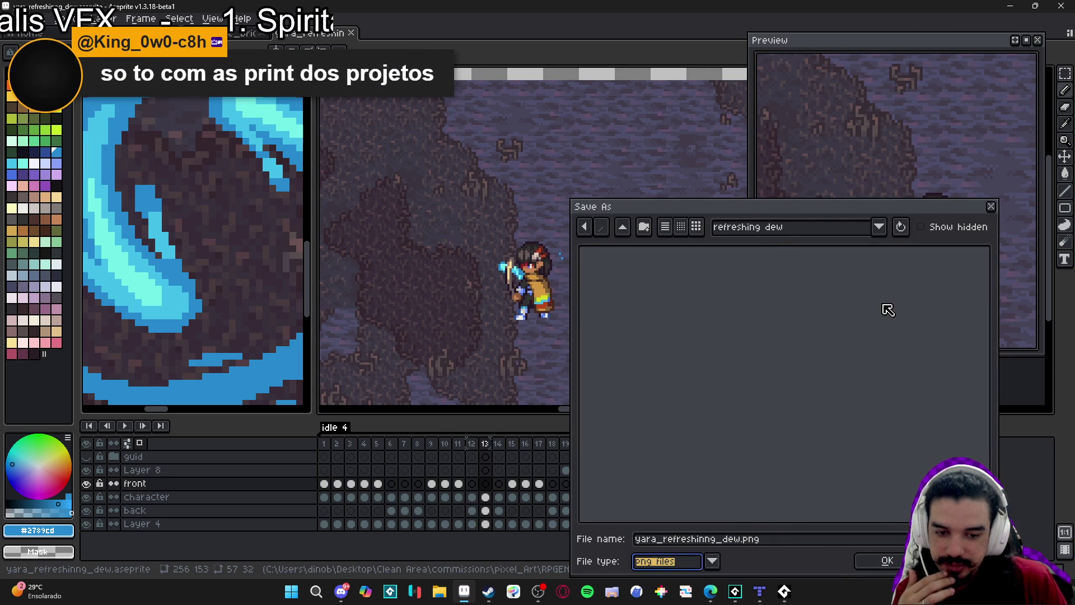
{"action": "left_click", "coordinate": [879, 227]}
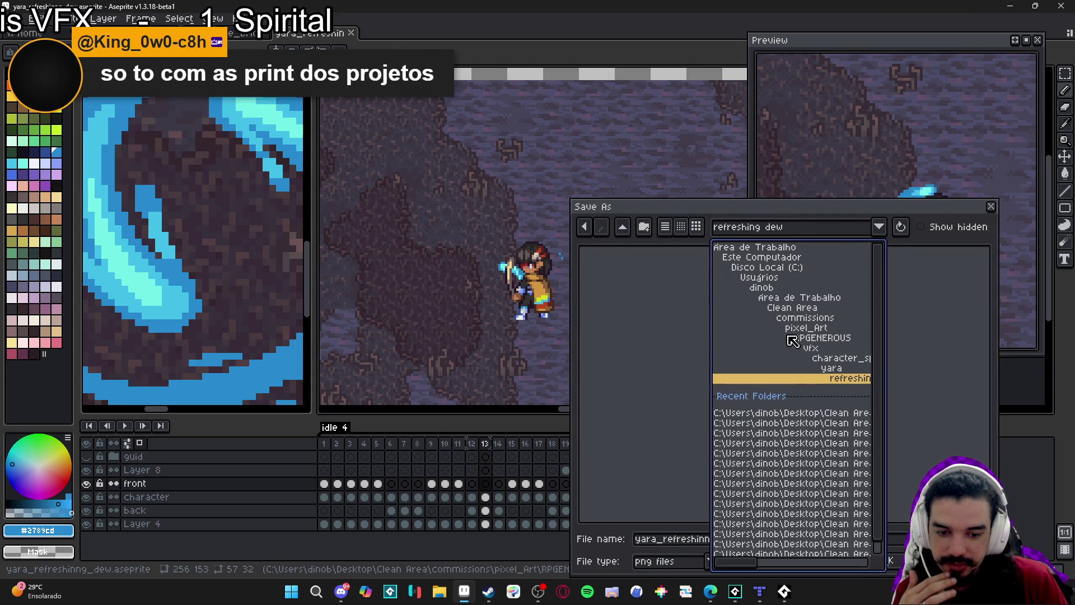
{"action": "left_click", "coordinate": [843, 216]}
{"action": "left_click", "coordinate": [887, 560]}
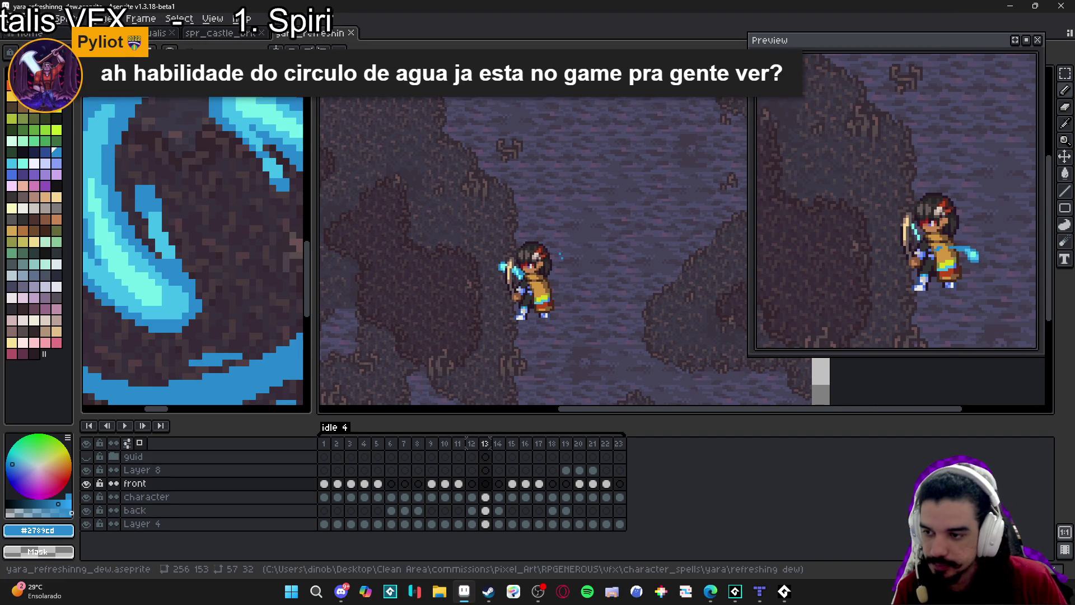
Open Save As, go up to the yara folder, and create a new eagle_eyes folder
{"action": "left_click", "coordinate": [16, 18]}
{"action": "left_click", "coordinate": [28, 86]}
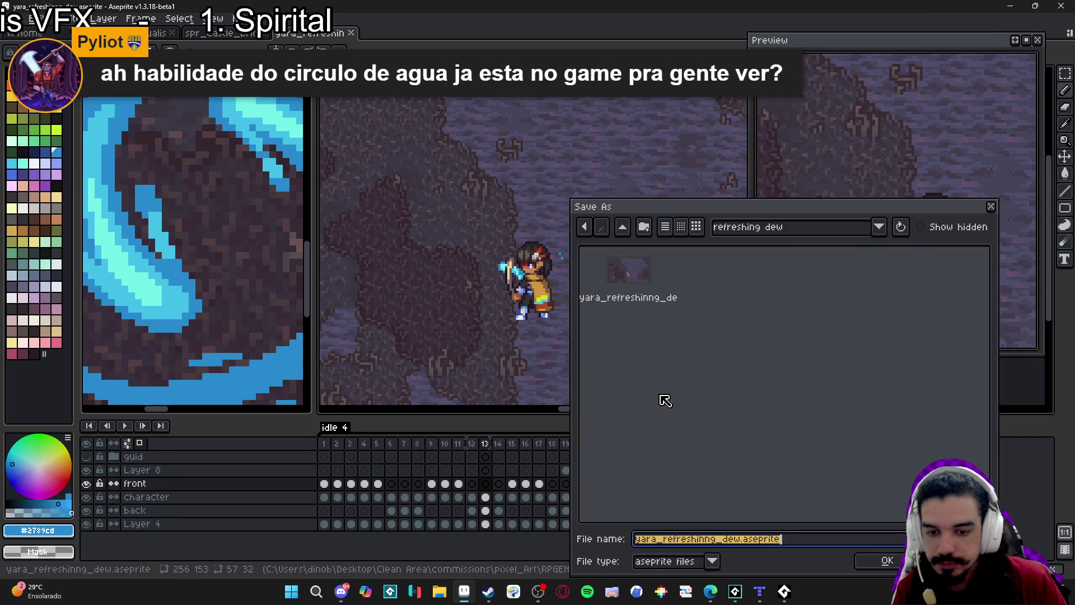
{"action": "left_click", "coordinate": [622, 227]}
{"action": "left_click", "coordinate": [799, 295]}
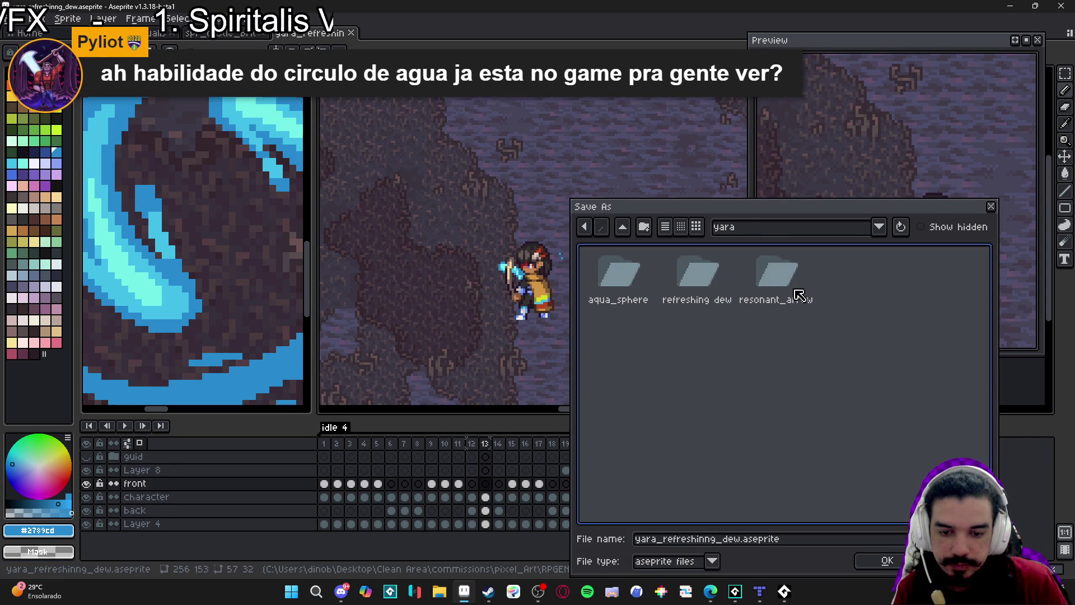
{"action": "left_click", "coordinate": [646, 232]}
{"action": "type", "text": "eagle_e"}
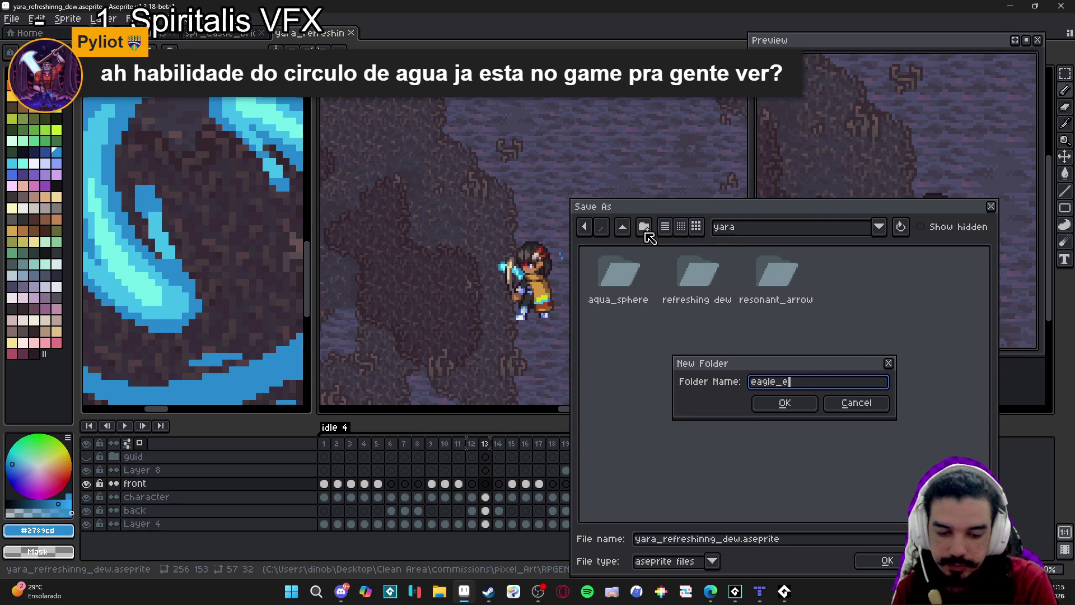
{"action": "type", "text": "s"}
{"action": "key", "text": "Return"}
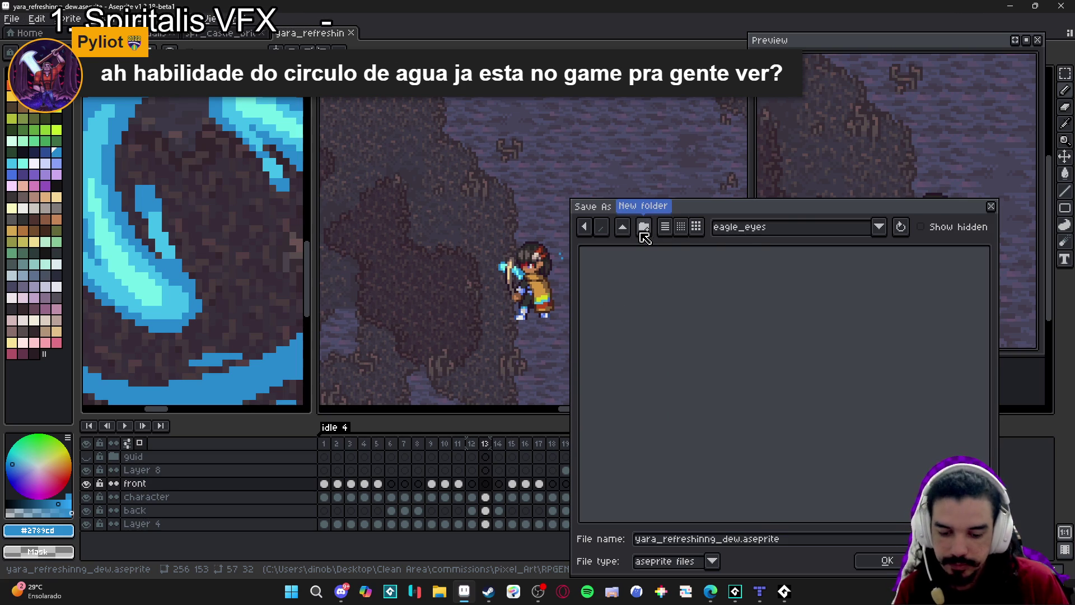
Rename the file to yara_eagle_eyes.aseprite and save it there
{"action": "left_click", "coordinate": [731, 541]}
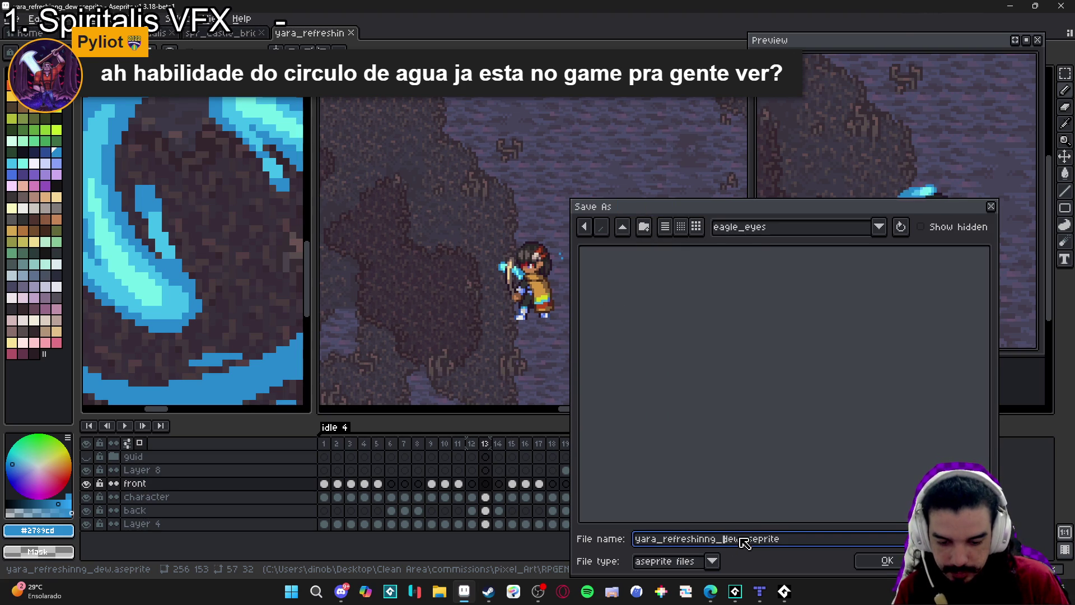
{"action": "left_click_drag", "start_coordinate": [743, 539], "coordinate": [653, 538]}
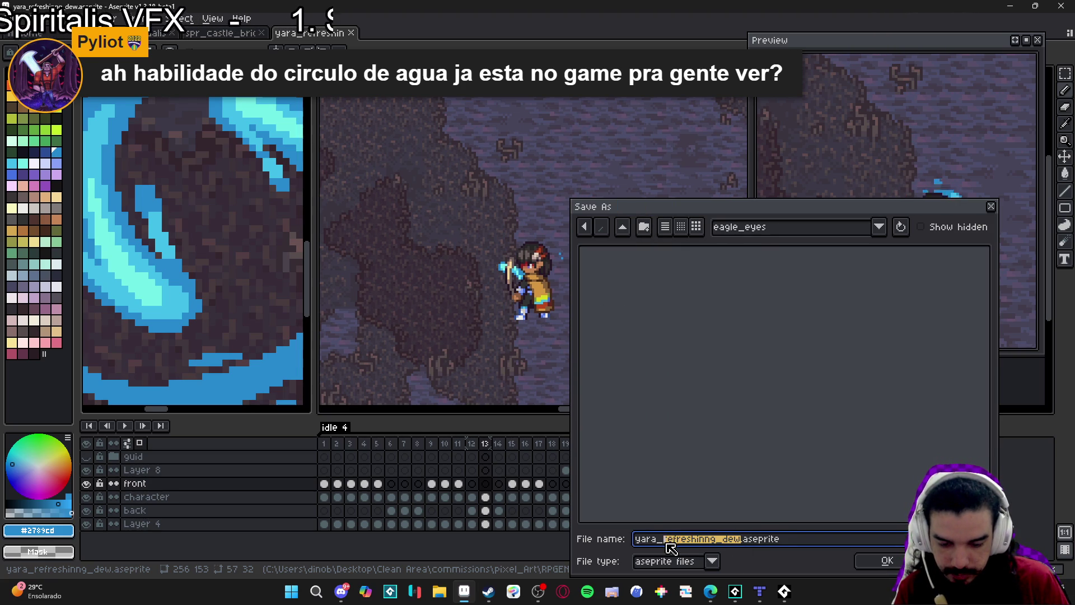
{"action": "type", "text": "eagle_eye"}
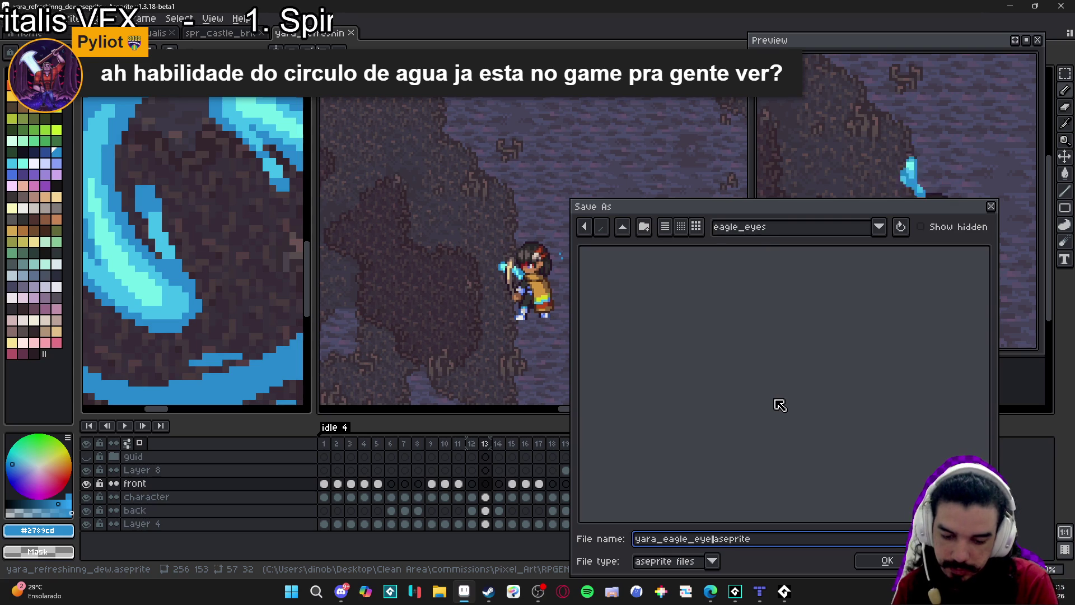
{"action": "key", "text": "Tab"}
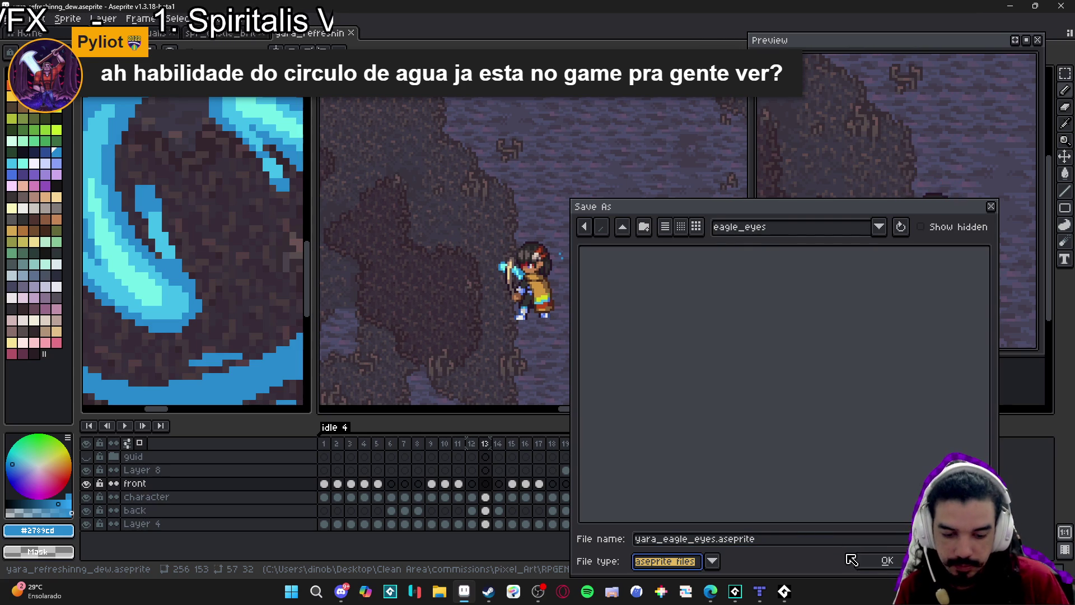
{"action": "left_click", "coordinate": [865, 560]}
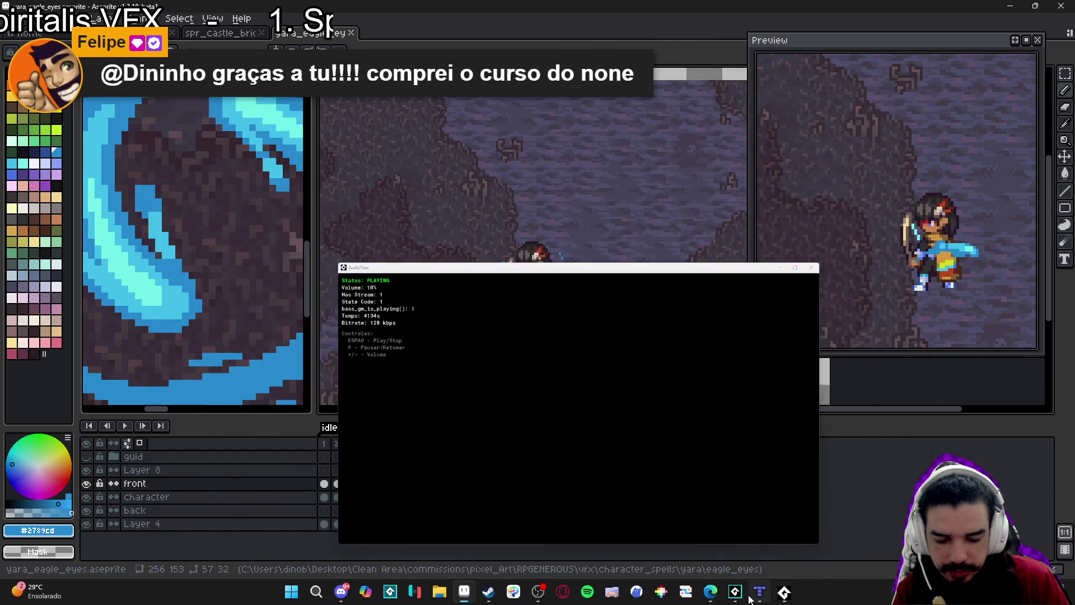
{"action": "left_click", "coordinate": [737, 590]}
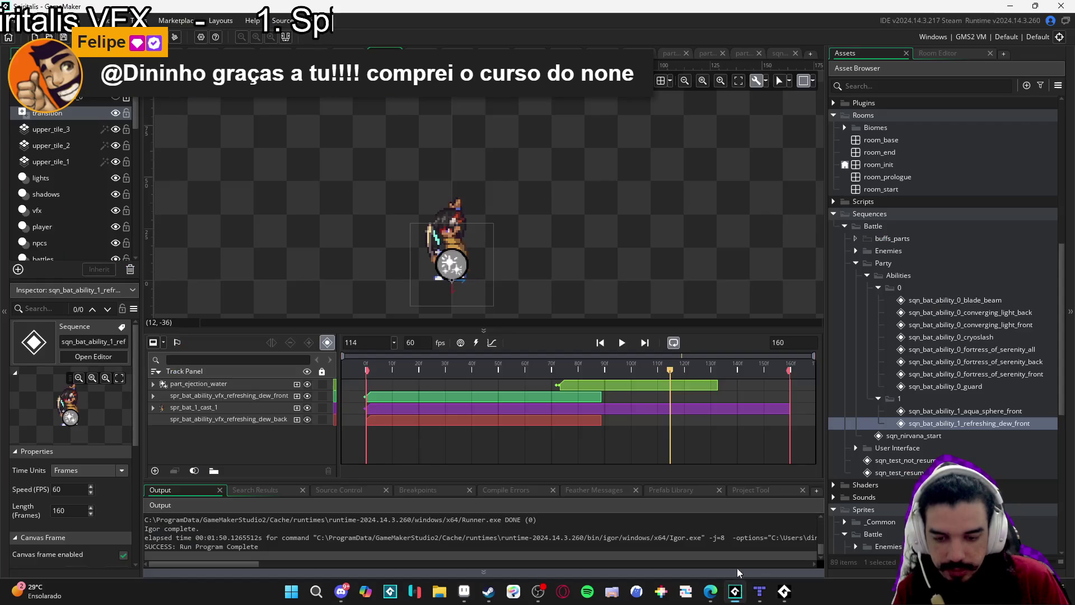
Build and run the GameMaker project with F5
{"action": "key", "text": "F5"}
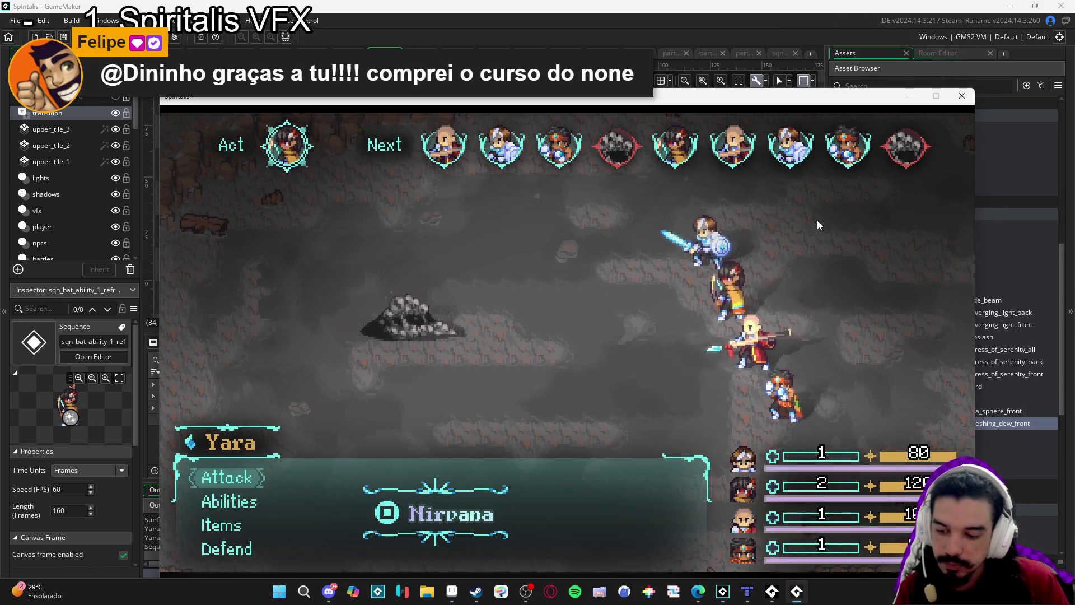
Have Yara cast Aqua sphere at the rock enemy, and Zhe Wu, Sam and Themba defend
{"action": "key", "text": "Down"}
{"action": "key", "text": "Return"}
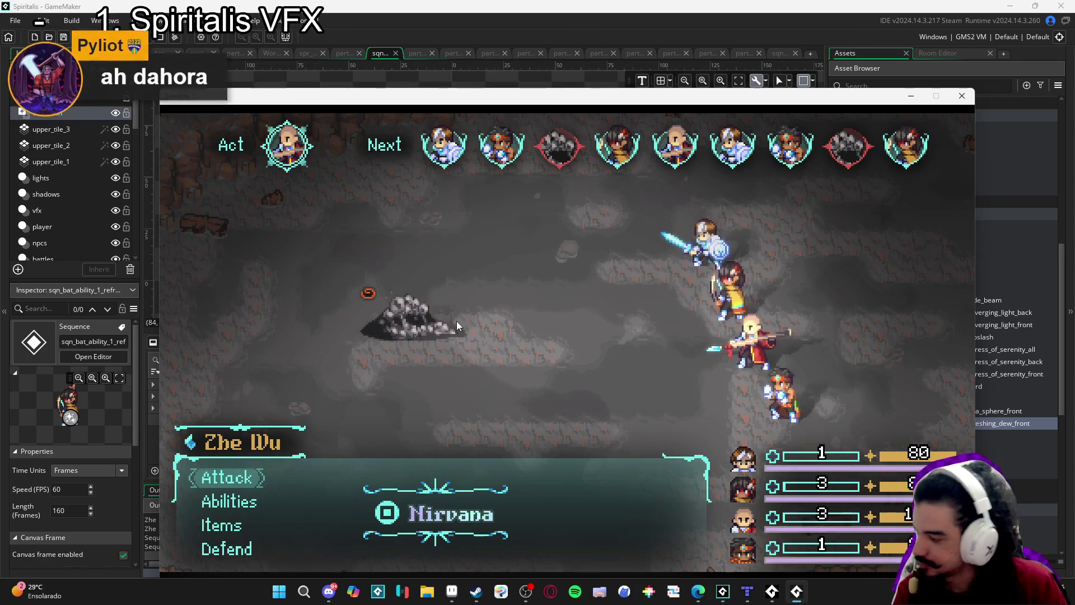
{"action": "key", "text": "Down"}
{"action": "key", "text": "Down"}
{"action": "key", "text": "Down"}
{"action": "key", "text": "Return"}
{"action": "key", "text": "Down"}
{"action": "key", "text": "Down"}
{"action": "key", "text": "Down"}
{"action": "key", "text": "Return"}
{"action": "key", "text": "Down"}
{"action": "key", "text": "Down"}
{"action": "key", "text": "Down"}
{"action": "key", "text": "Return"}
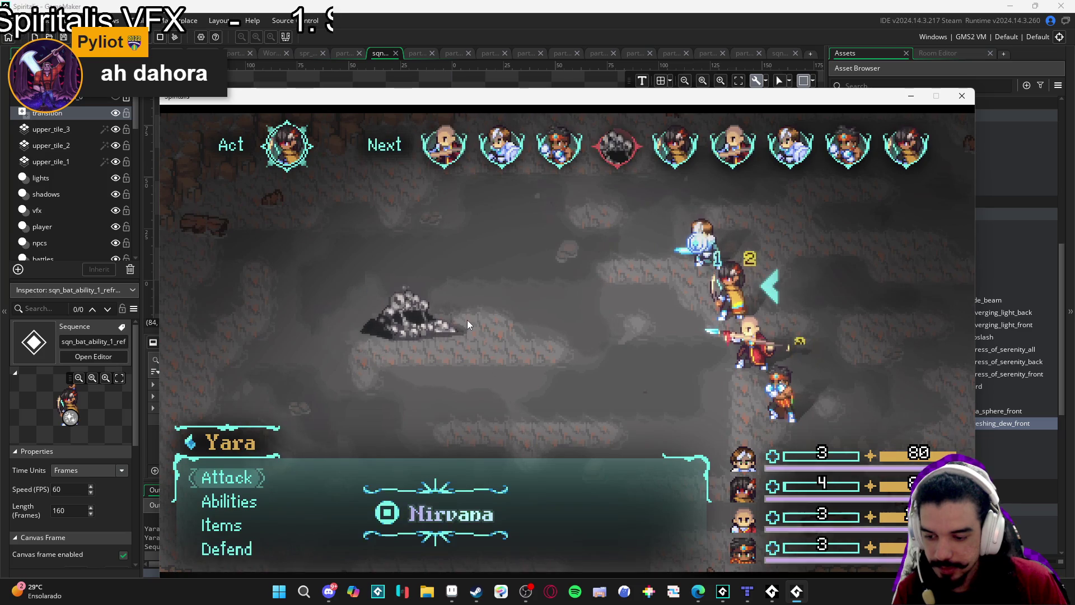
Have Yara cast Aqua sphere on the Sloth Blob, then close the game and return to Aseprite
{"action": "key", "text": "Down"}
{"action": "key", "text": "Return"}
{"action": "key", "text": "Down"}
{"action": "key", "text": "Down"}
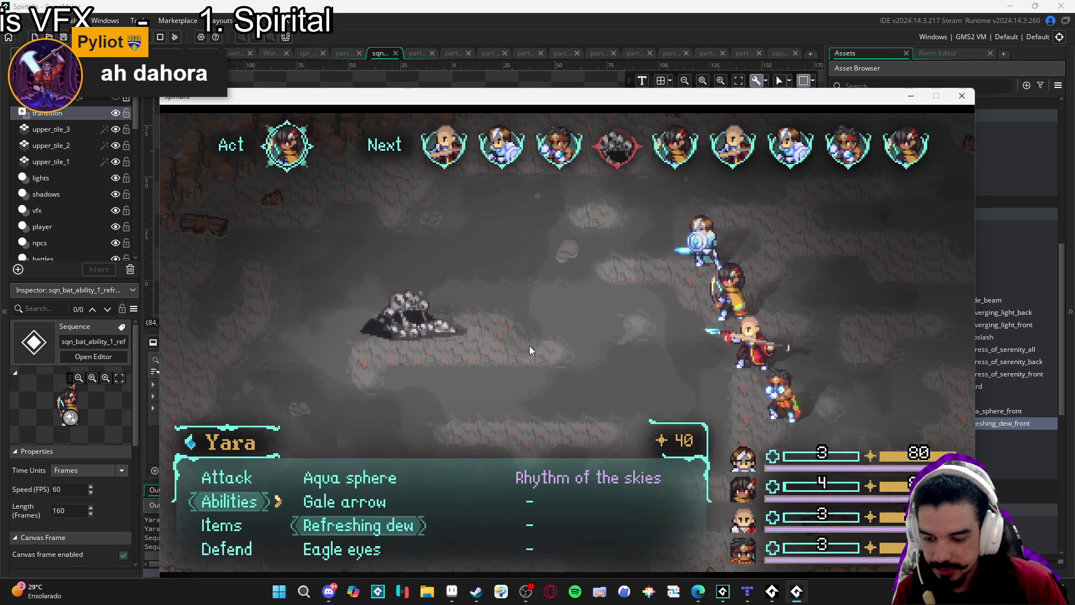
{"action": "key", "text": "Down"}
{"action": "key", "text": "Up"}
{"action": "key", "text": "Up"}
{"action": "key", "text": "Up"}
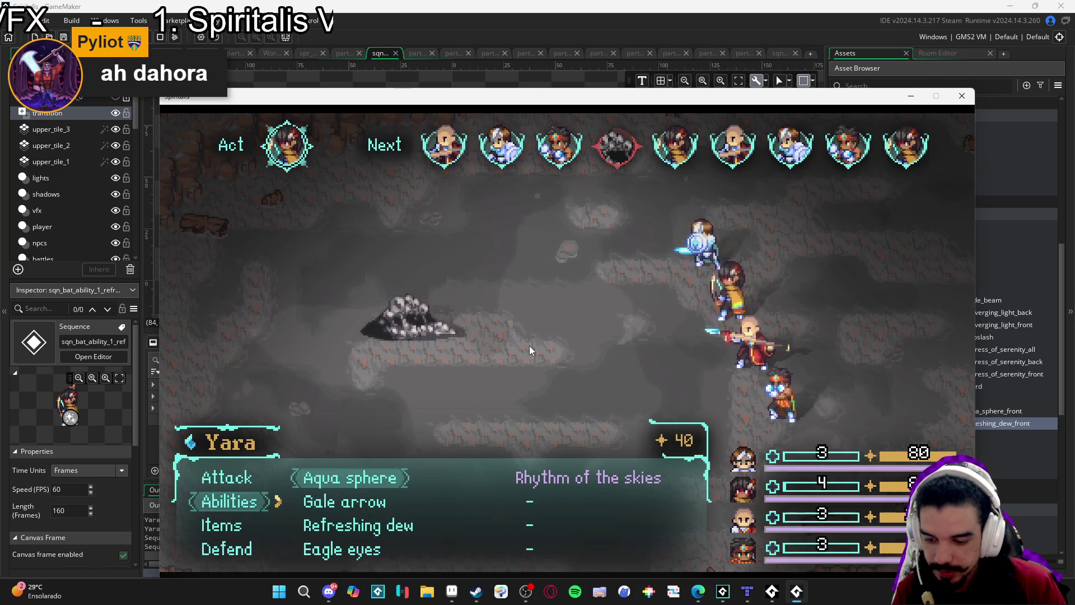
{"action": "key", "text": "Return"}
{"action": "key", "text": "Return"}
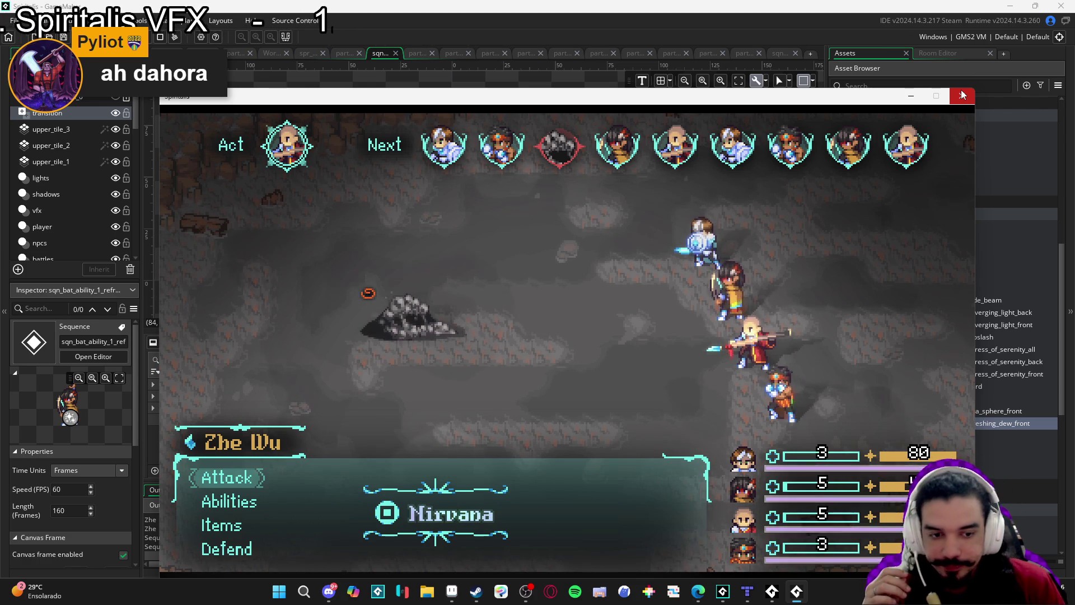
{"action": "left_click", "coordinate": [963, 91]}
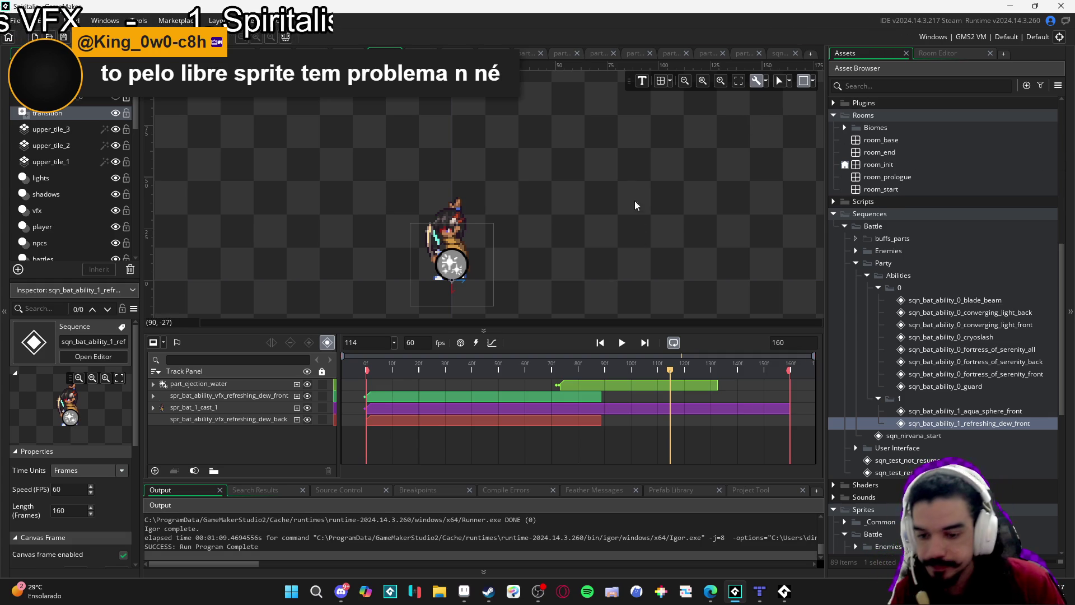
{"action": "left_click", "coordinate": [464, 591]}
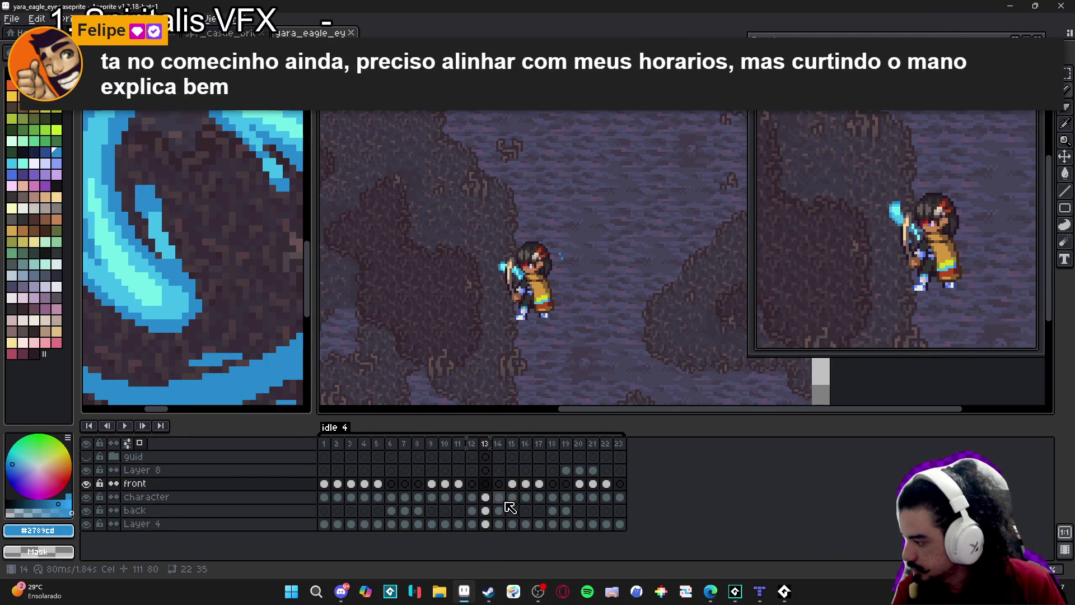
{"action": "left_click", "coordinate": [464, 591]}
{"action": "left_click", "coordinate": [464, 591]}
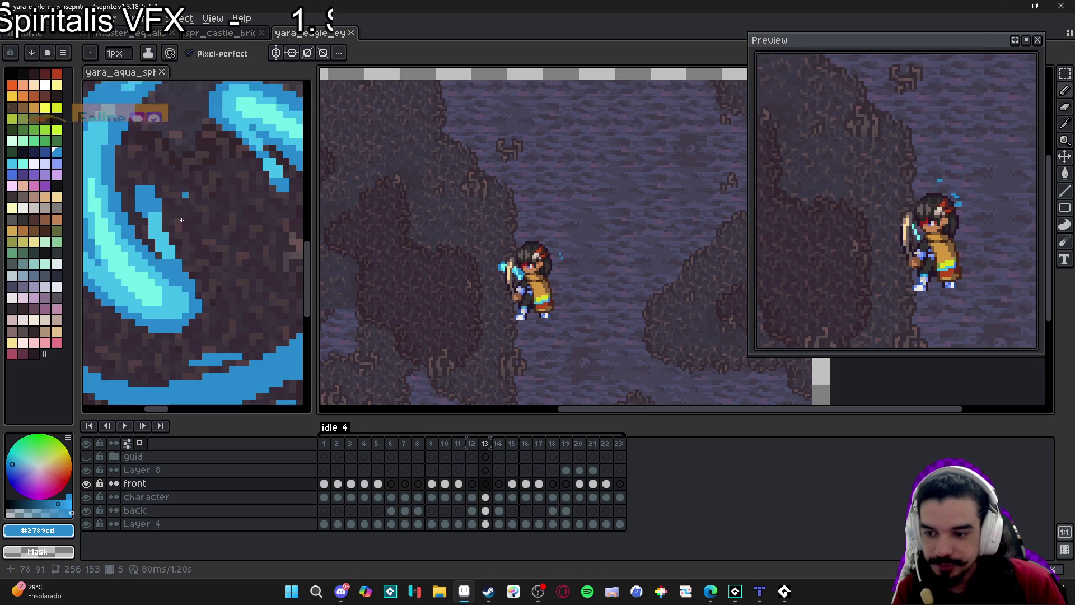
{"action": "scroll", "coordinate": [246, 241], "scroll_direction": "down", "scroll_amount": 3}
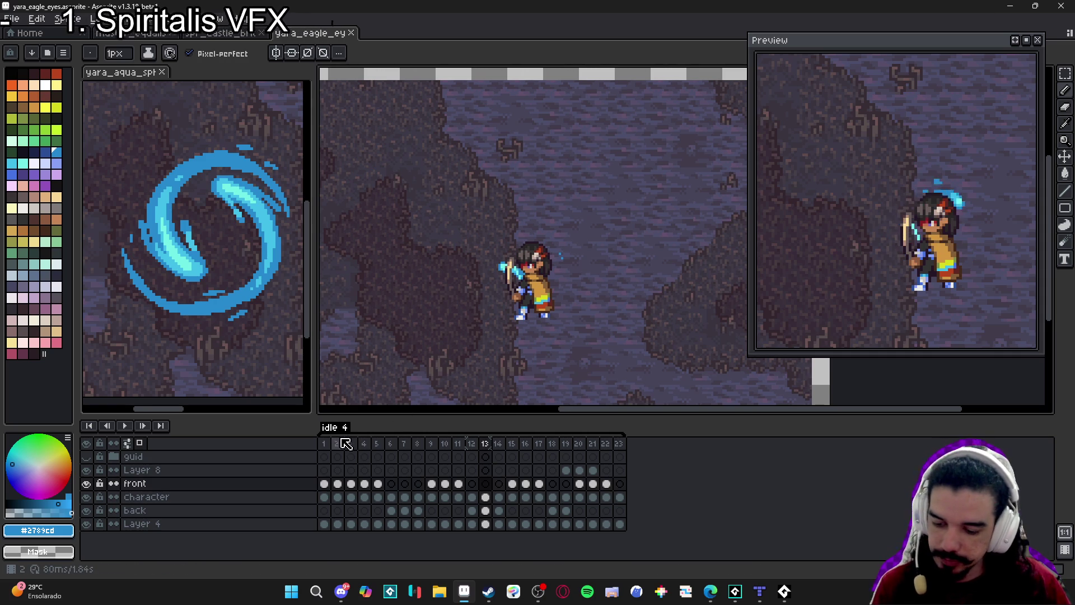
Delete frames 2–23, leaving the eagle eyes animation with one frame
{"action": "left_click_drag", "start_coordinate": [342, 443], "coordinate": [640, 467]}
{"action": "key", "text": "Delete"}
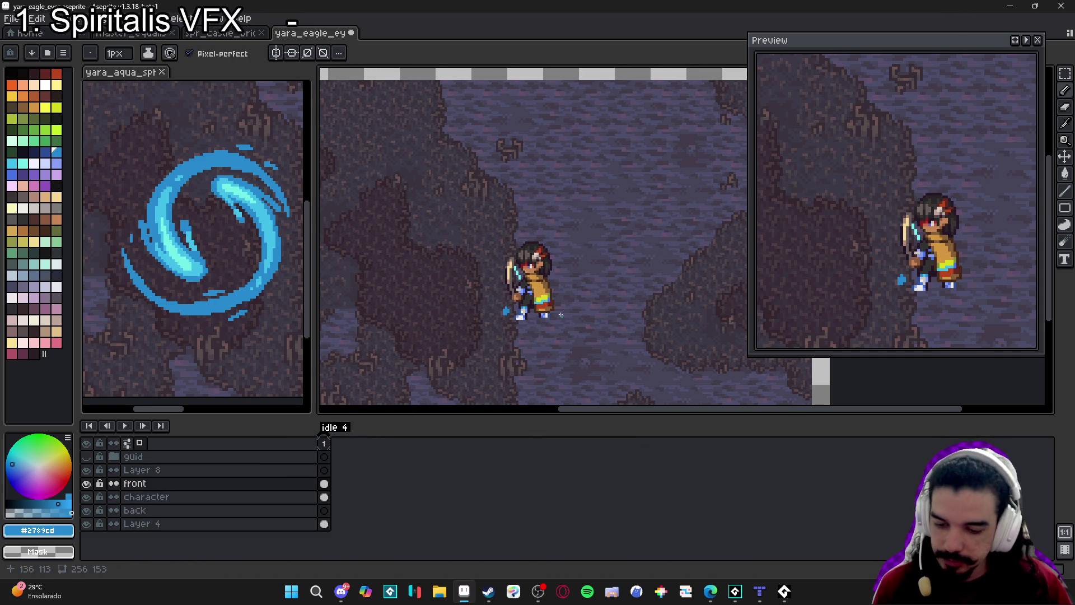
{"action": "scroll", "coordinate": [508, 311], "scroll_direction": "up", "scroll_amount": 1}
Erase the stray blue pixels beside the foot on the front layer, then check the character layer
{"action": "left_click", "coordinate": [507, 311], "text": "ctrl"}
{"action": "key", "text": "e"}
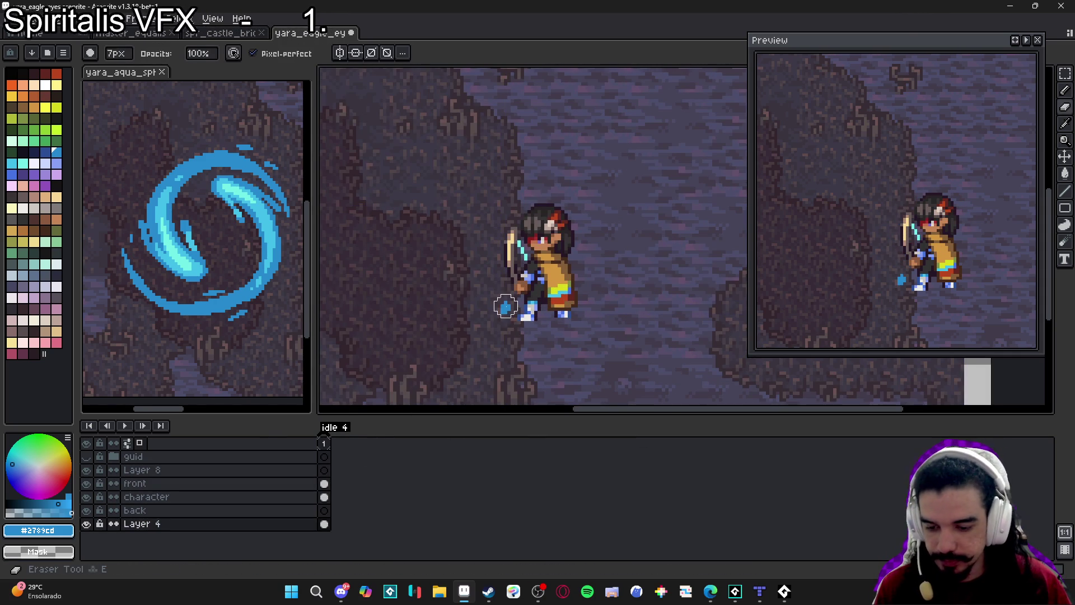
{"action": "key", "text": "v"}
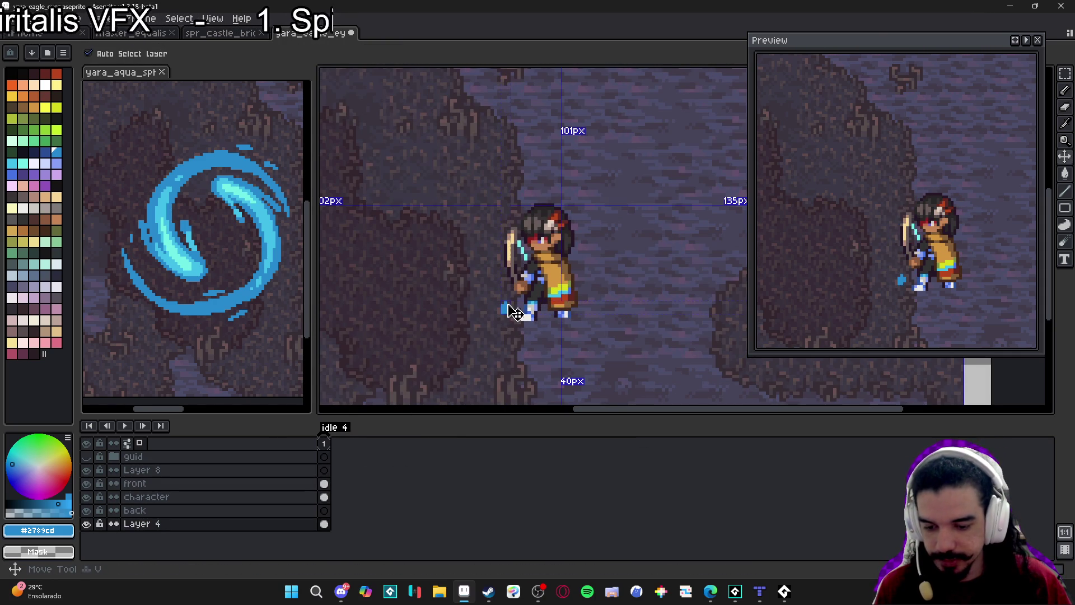
{"action": "left_click", "coordinate": [514, 310], "text": "ctrl"}
{"action": "key", "text": "e"}
{"action": "left_click", "coordinate": [504, 307]}
{"action": "left_click", "coordinate": [323, 498]}
{"action": "left_click", "coordinate": [86, 497]}
{"action": "left_click", "coordinate": [86, 497]}
{"action": "scroll", "coordinate": [463, 289], "scroll_direction": "down", "scroll_amount": 2}
{"action": "scroll", "coordinate": [504, 305], "scroll_direction": "down", "scroll_amount": 1}
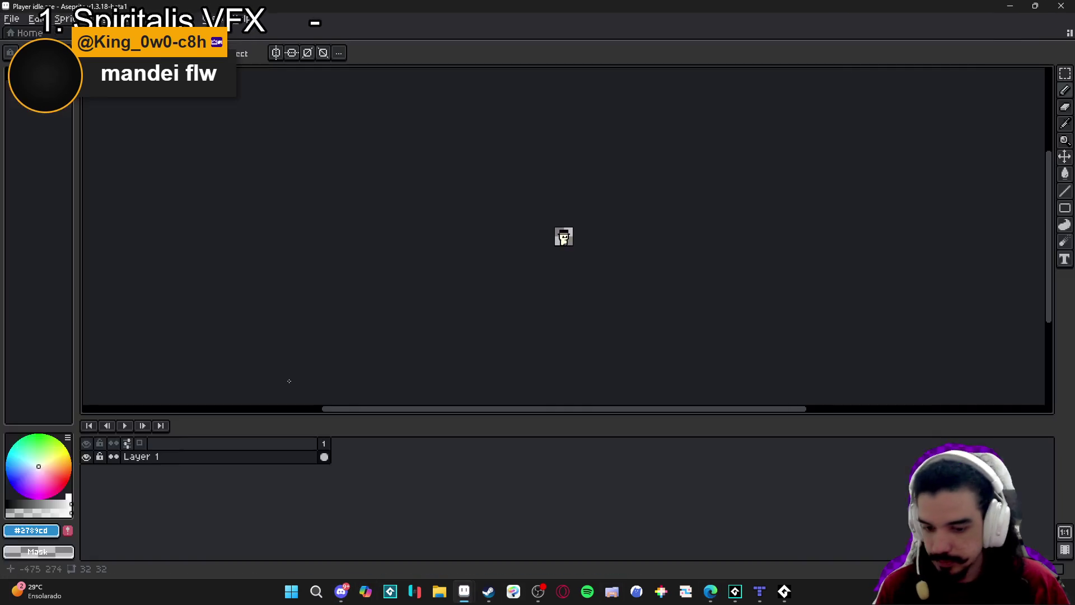
Widen the Player idle hat with dark columns along its right and left edges
{"action": "scroll", "coordinate": [508, 310], "scroll_direction": "up", "scroll_amount": 2}
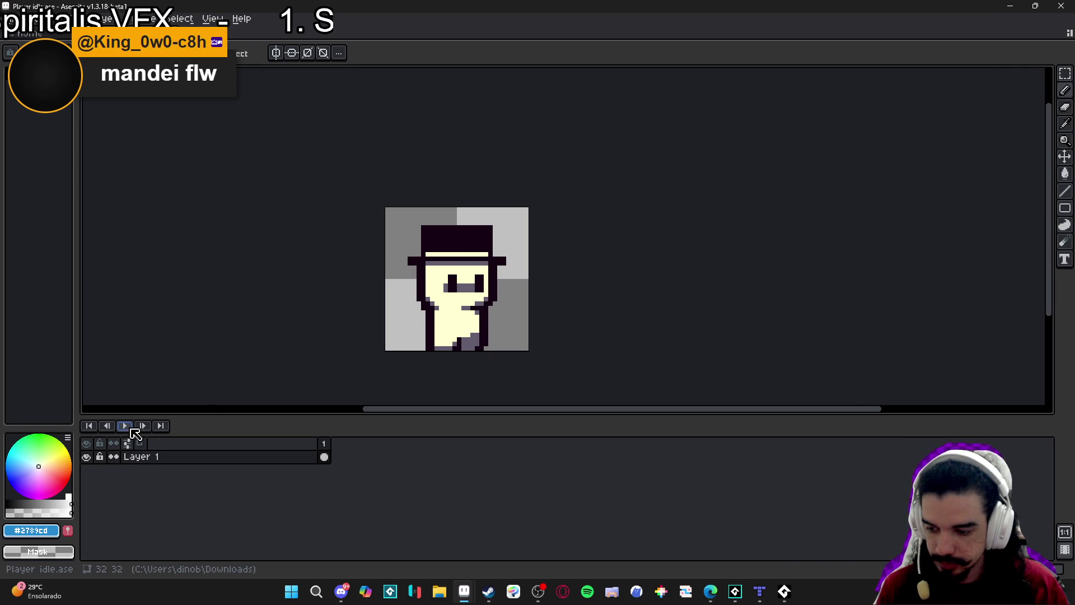
{"action": "scroll", "coordinate": [485, 359], "scroll_direction": "down", "scroll_amount": 2}
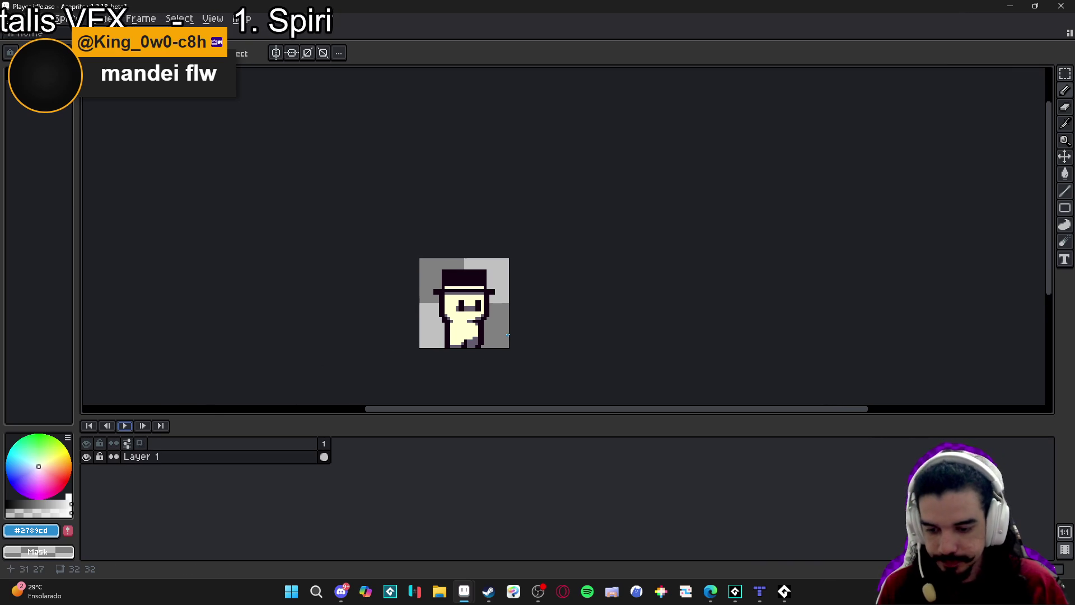
{"action": "key", "text": "F7"}
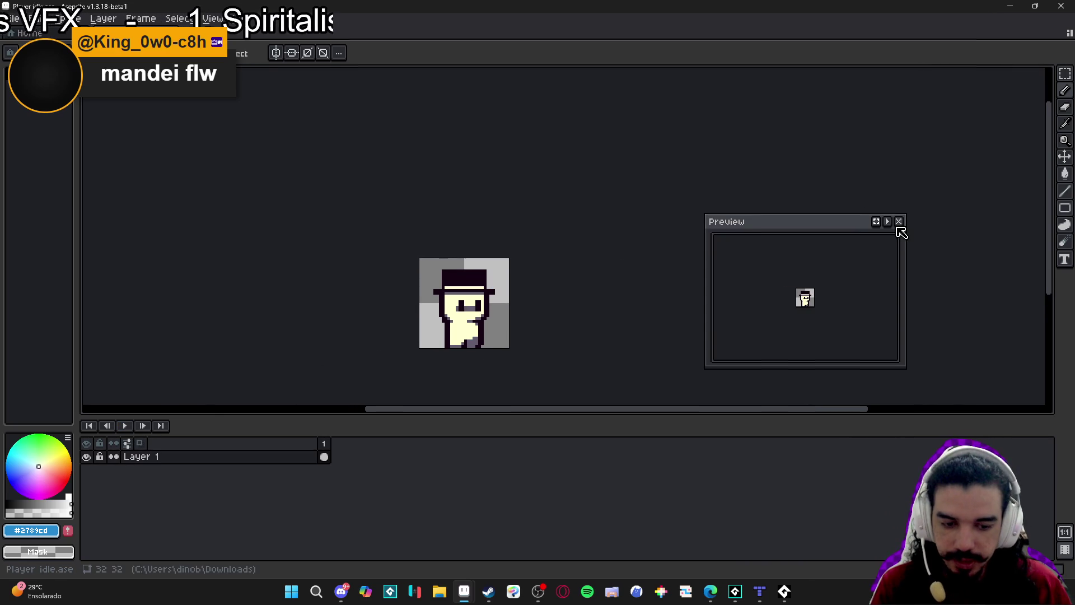
{"action": "left_click", "coordinate": [899, 221]}
{"action": "scroll", "coordinate": [490, 278], "scroll_direction": "up", "scroll_amount": 4}
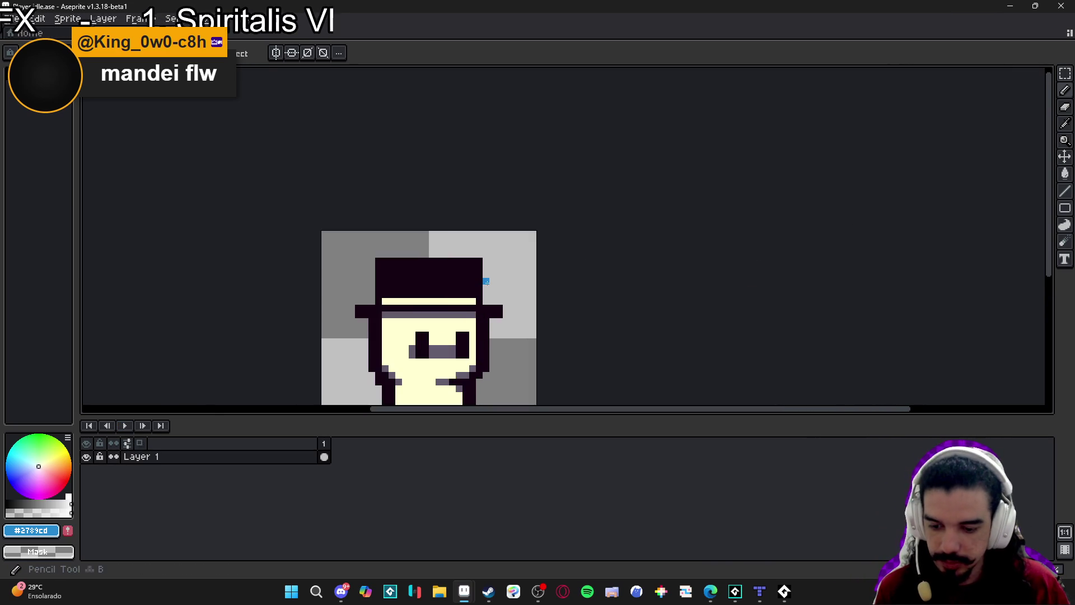
{"action": "scroll", "coordinate": [486, 282], "scroll_direction": "down", "scroll_amount": 3}
{"action": "scroll", "coordinate": [491, 297], "scroll_direction": "up", "scroll_amount": 3}
{"action": "left_click", "coordinate": [474, 288], "text": "alt"}
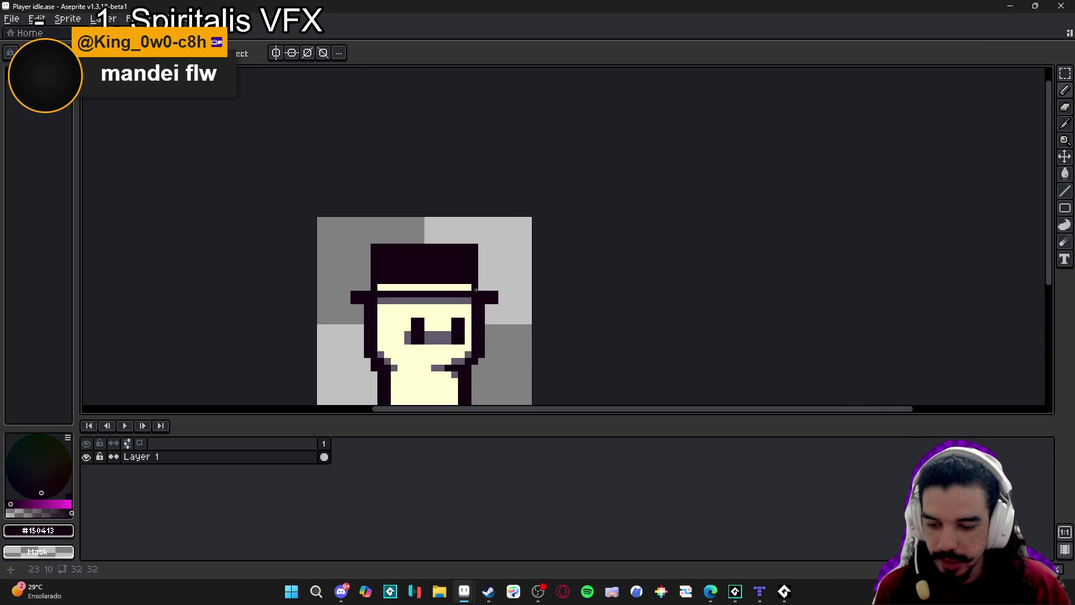
{"action": "key", "text": "b"}
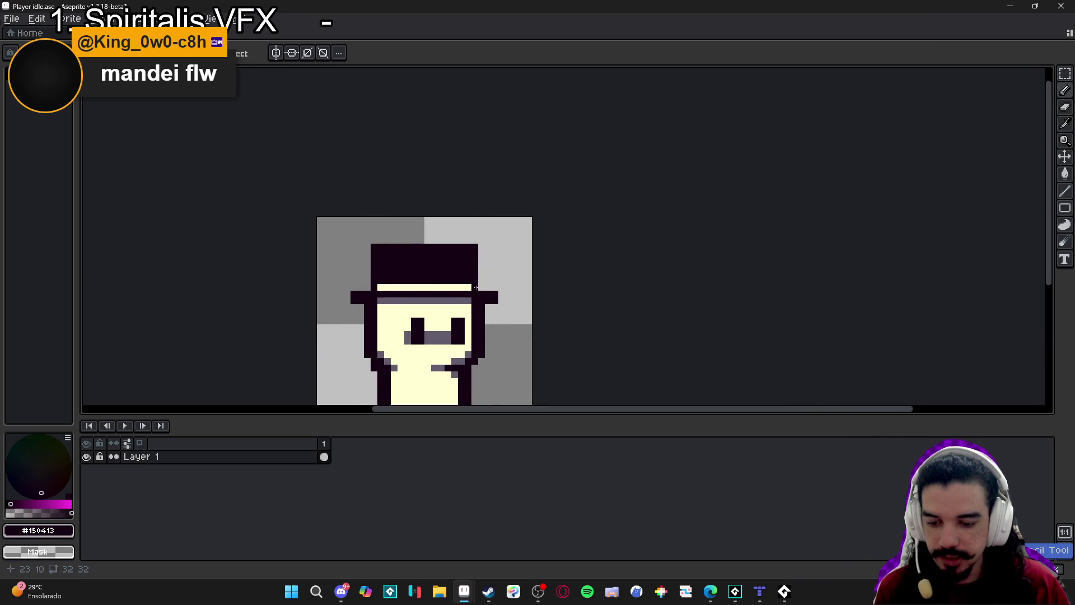
{"action": "left_click_drag", "start_coordinate": [481, 286], "coordinate": [480, 246]}
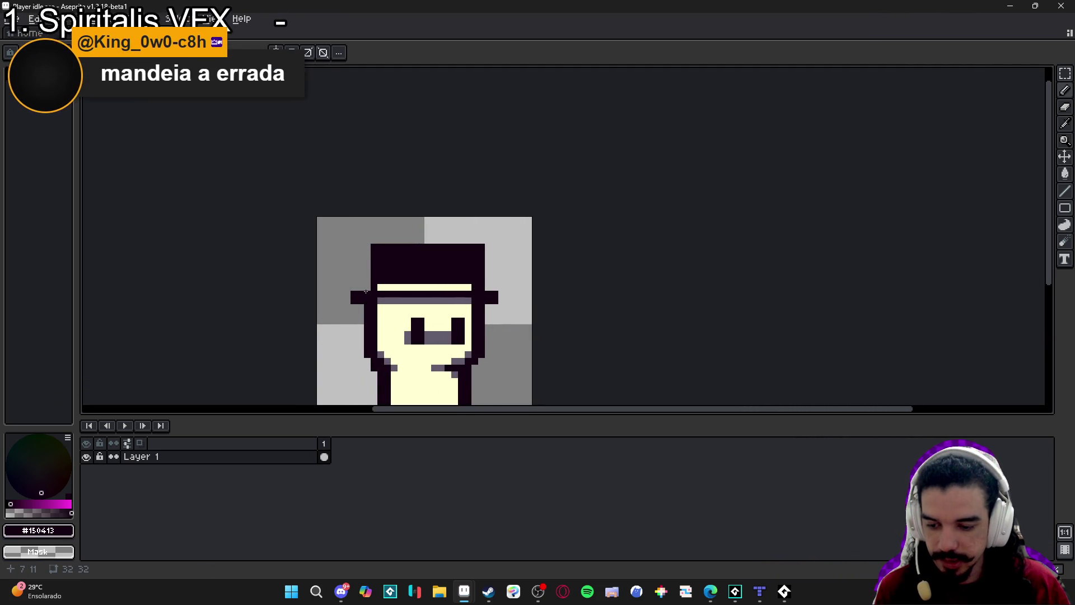
{"action": "left_click_drag", "start_coordinate": [367, 289], "coordinate": [368, 251]}
Sample the cream face colour and draw a light row across the hat band
{"action": "scroll", "coordinate": [371, 246], "scroll_direction": "down", "scroll_amount": 1}
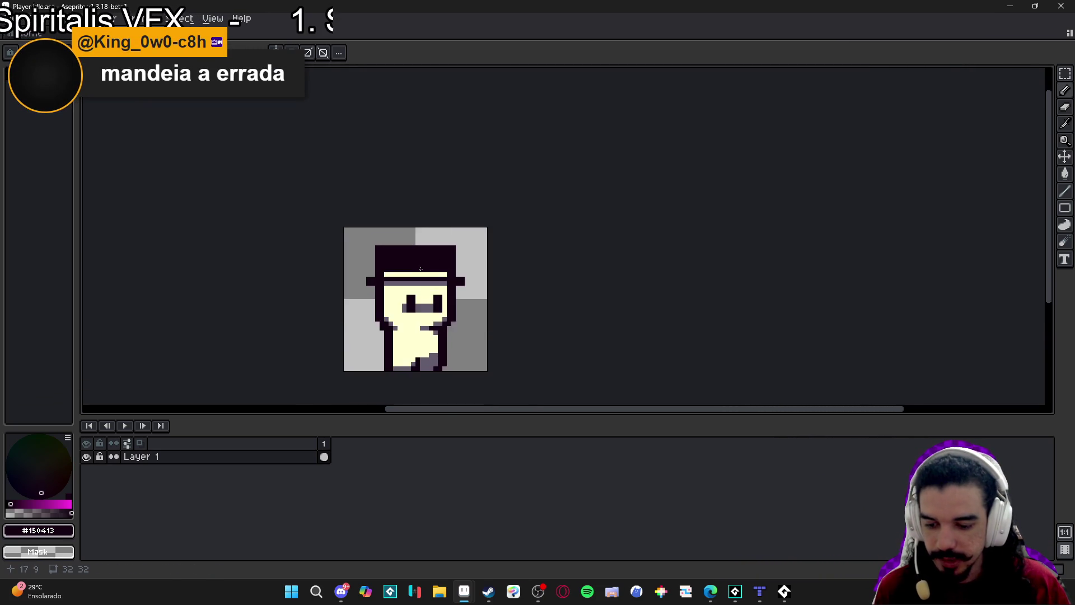
{"action": "scroll", "coordinate": [468, 319], "scroll_direction": "up", "scroll_amount": 2}
{"action": "left_click", "coordinate": [468, 319], "text": "alt"}
{"action": "scroll", "coordinate": [455, 323], "scroll_direction": "down", "scroll_amount": 1}
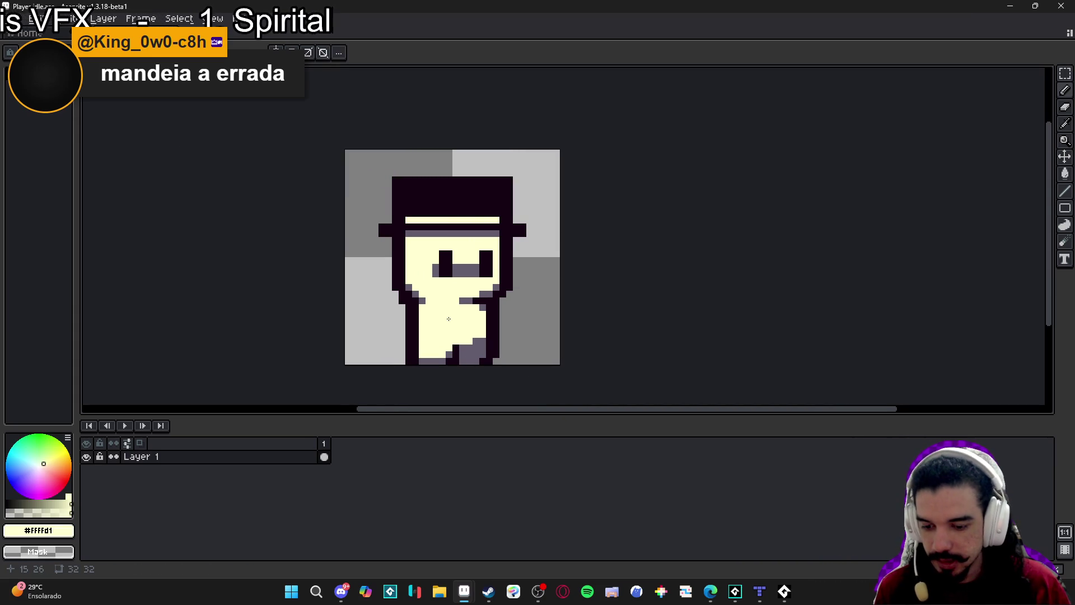
{"action": "scroll", "coordinate": [451, 326], "scroll_direction": "down", "scroll_amount": 2}
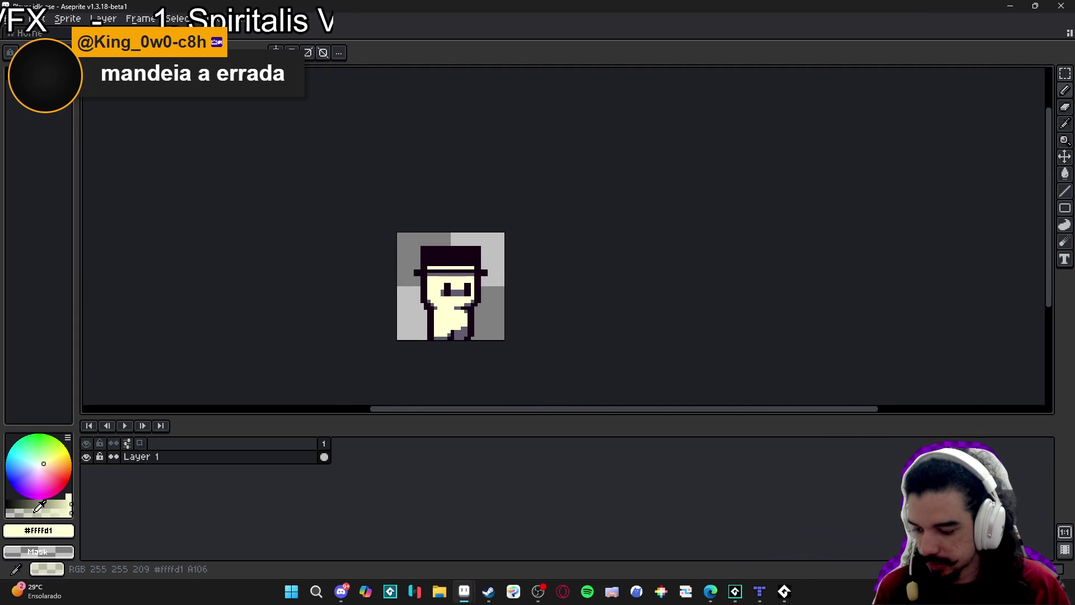
{"action": "left_click", "coordinate": [30, 509]}
{"action": "key", "text": "w"}
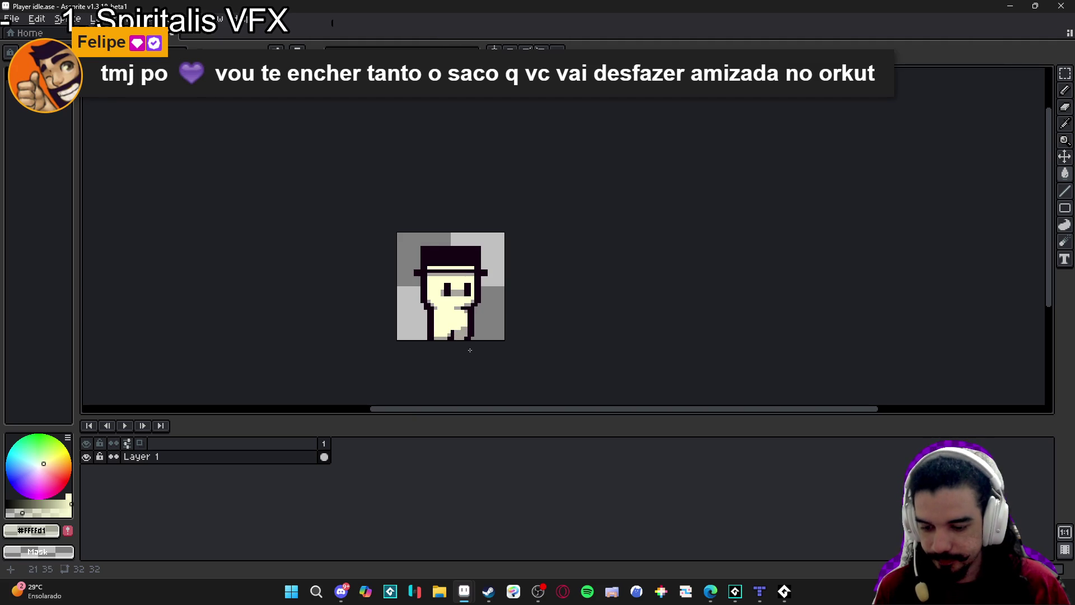
{"action": "scroll", "coordinate": [476, 340], "scroll_direction": "down", "scroll_amount": 2}
{"action": "key", "text": "F7"}
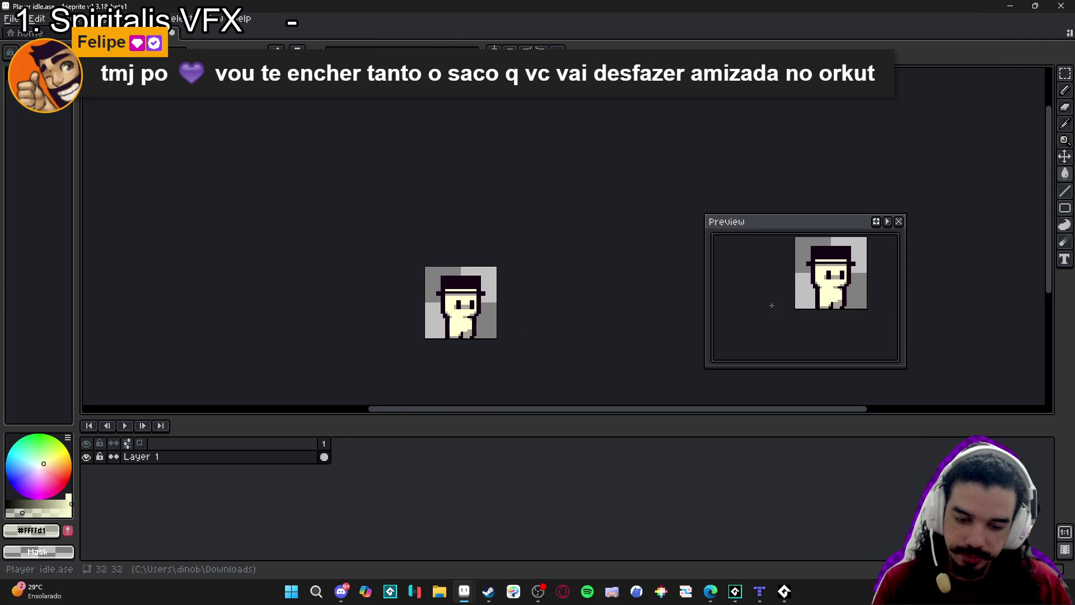
{"action": "scroll", "coordinate": [466, 325], "scroll_direction": "up", "scroll_amount": 1}
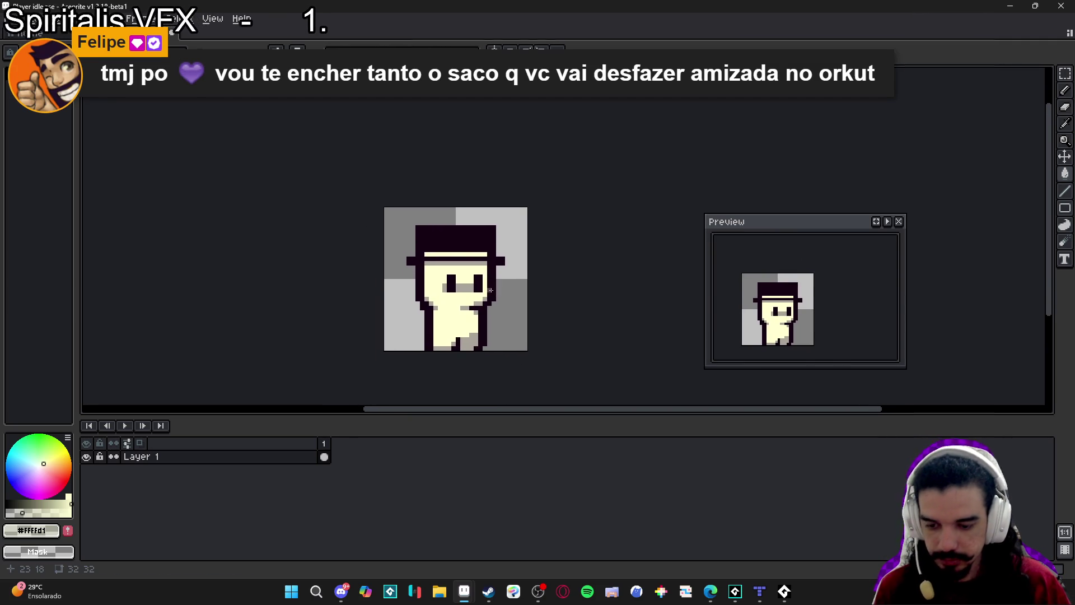
{"action": "key", "text": "b"}
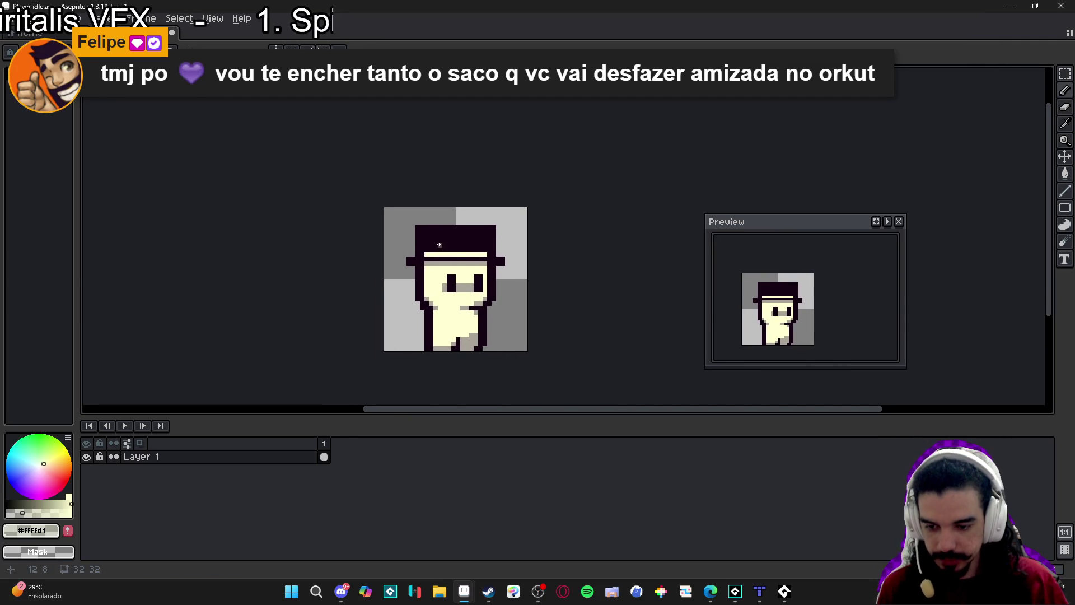
{"action": "scroll", "coordinate": [439, 244], "scroll_direction": "up", "scroll_amount": 1}
{"action": "left_click_drag", "start_coordinate": [414, 255], "coordinate": [533, 253]}
Add a grey pixel at the hat band's left end, then undo the checker marks
{"action": "scroll", "coordinate": [521, 249], "scroll_direction": "down", "scroll_amount": 2}
{"action": "scroll", "coordinate": [516, 253], "scroll_direction": "up", "scroll_amount": 1}
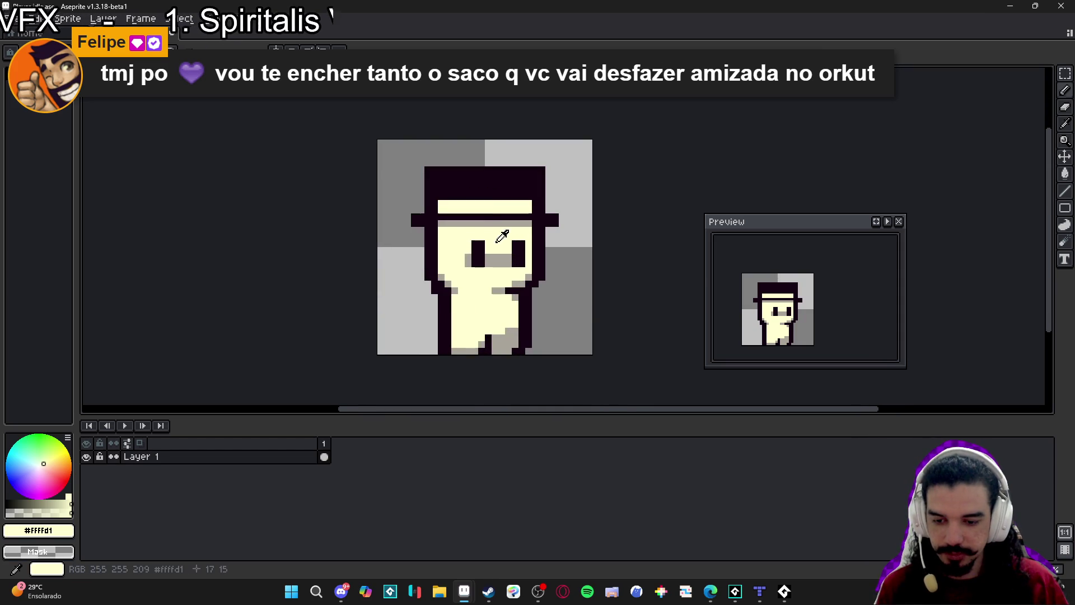
{"action": "left_click", "coordinate": [492, 222], "text": "alt"}
{"action": "left_click", "coordinate": [447, 207]}
{"action": "scroll", "coordinate": [447, 207], "scroll_direction": "down", "scroll_amount": 4}
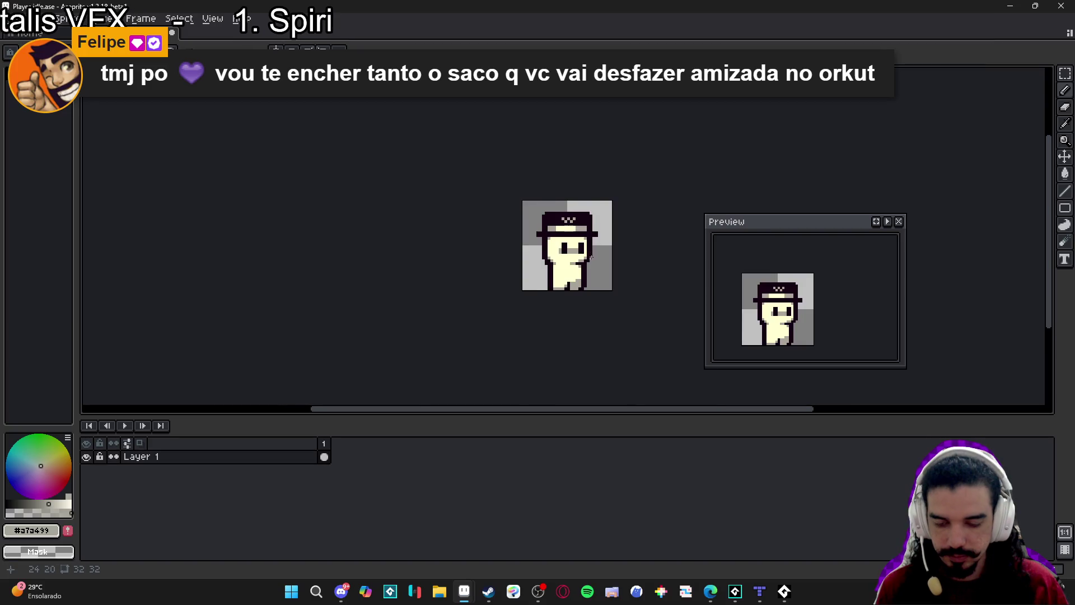
{"action": "scroll", "coordinate": [583, 227], "scroll_direction": "up", "scroll_amount": 4}
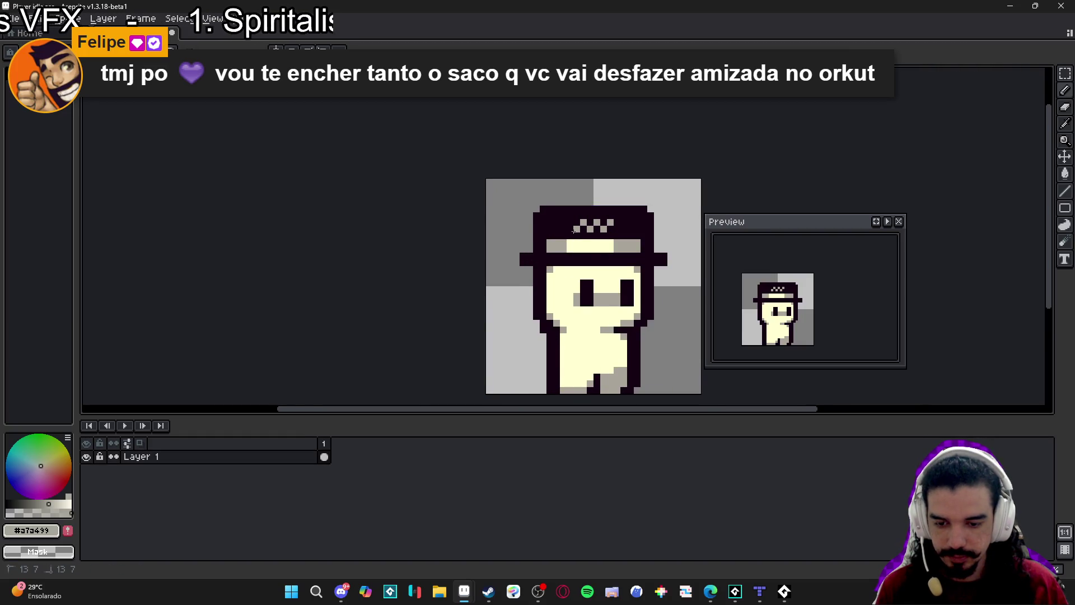
{"action": "scroll", "coordinate": [573, 230], "scroll_direction": "down", "scroll_amount": 2}
{"action": "key", "text": "ctrl+z"}
{"action": "key", "text": "ctrl+z"}
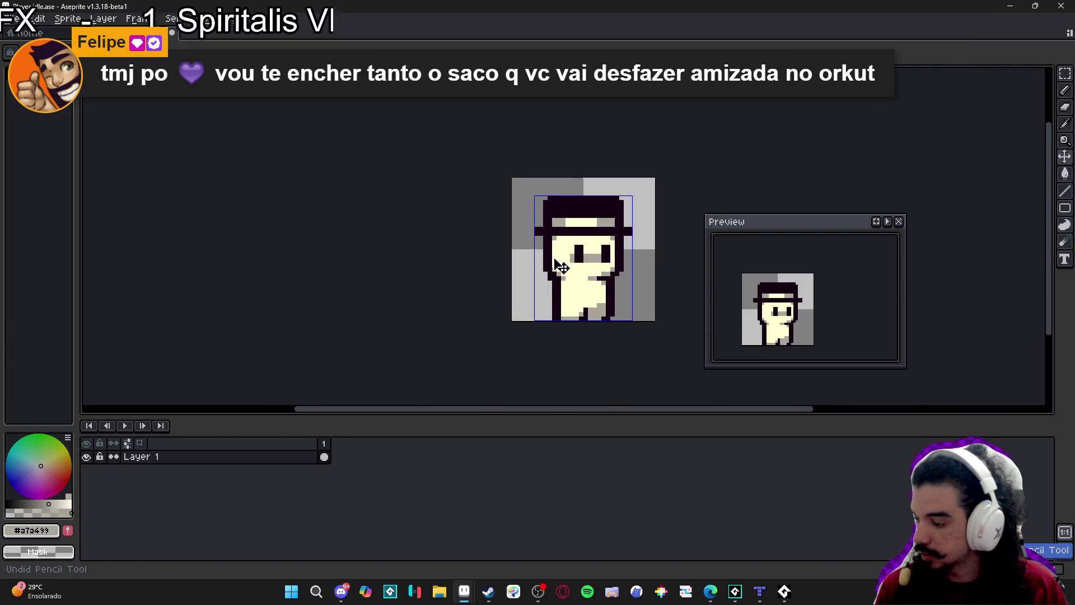
Pan around the character and sample its dark outline, pale cream and grey band colours
{"action": "scroll", "coordinate": [580, 326], "scroll_direction": "down", "scroll_amount": 1}
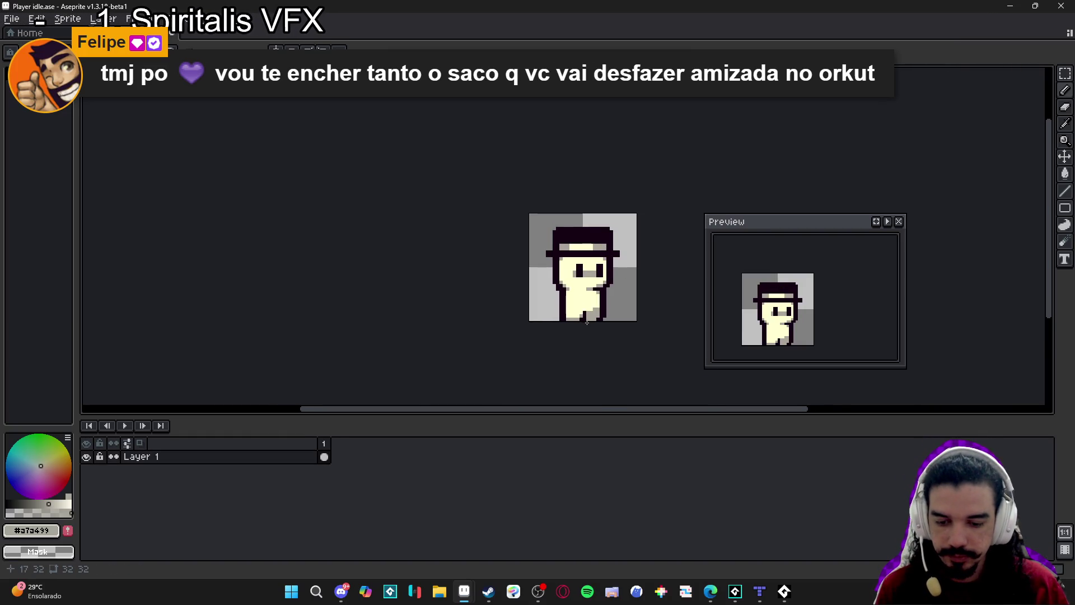
{"action": "scroll", "coordinate": [586, 323], "scroll_direction": "up", "scroll_amount": 3}
{"action": "scroll", "coordinate": [588, 308], "scroll_direction": "down", "scroll_amount": 3}
{"action": "scroll", "coordinate": [590, 296], "scroll_direction": "up", "scroll_amount": 1}
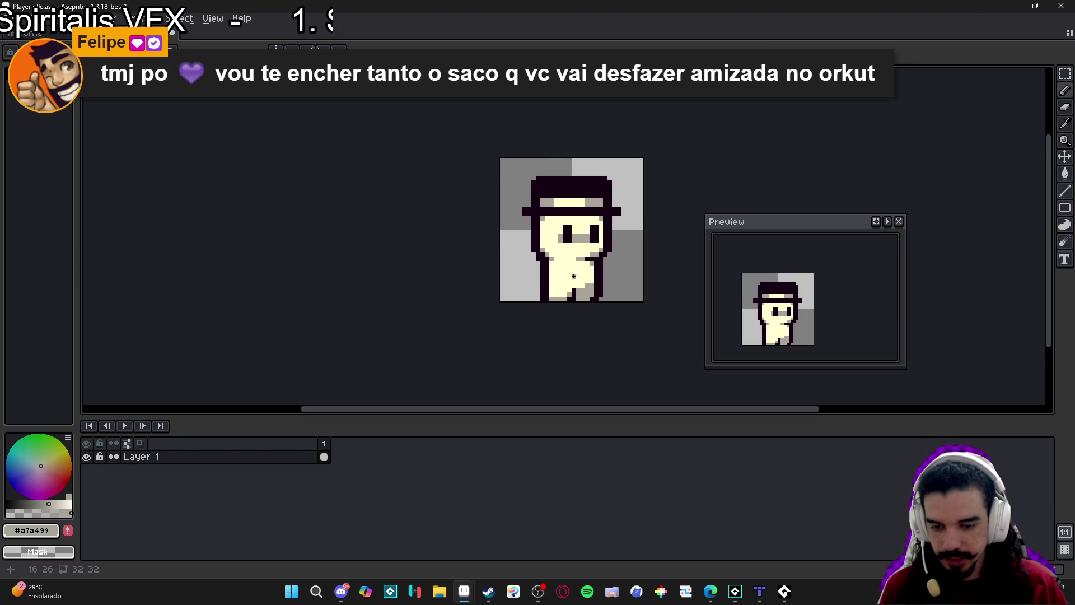
{"action": "scroll", "coordinate": [573, 276], "scroll_direction": "up", "scroll_amount": 1}
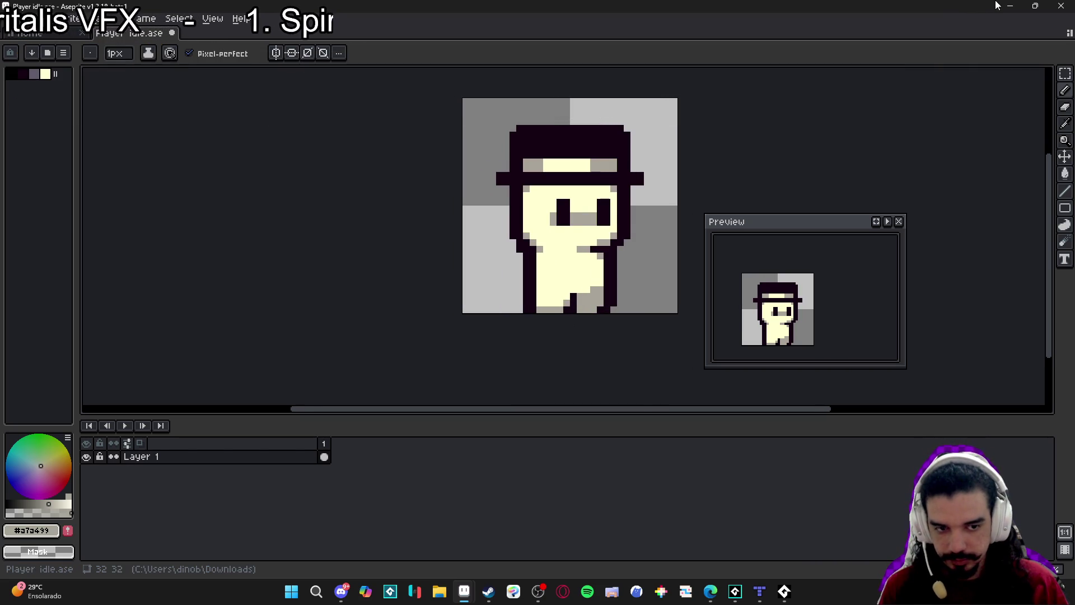
{"action": "scroll", "coordinate": [580, 205], "scroll_direction": "down", "scroll_amount": 1}
{"action": "left_click_drag", "start_coordinate": [580, 205], "coordinate": [547, 228]}
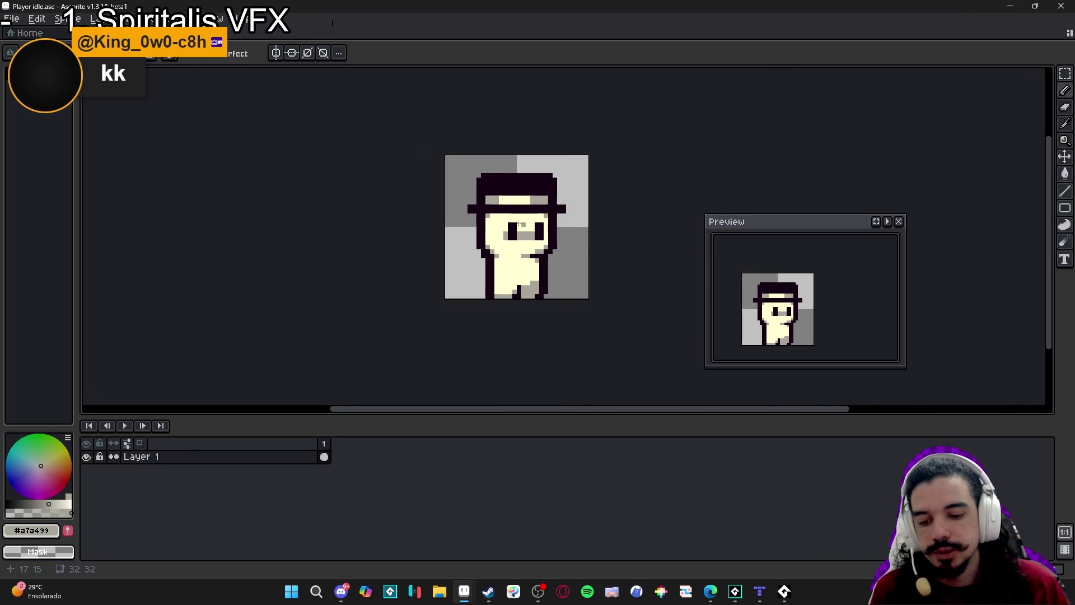
{"action": "scroll", "coordinate": [503, 234], "scroll_direction": "up", "scroll_amount": 1}
{"action": "left_click", "coordinate": [455, 272], "text": "alt"}
{"action": "scroll", "coordinate": [605, 268], "scroll_direction": "up", "scroll_amount": 1}
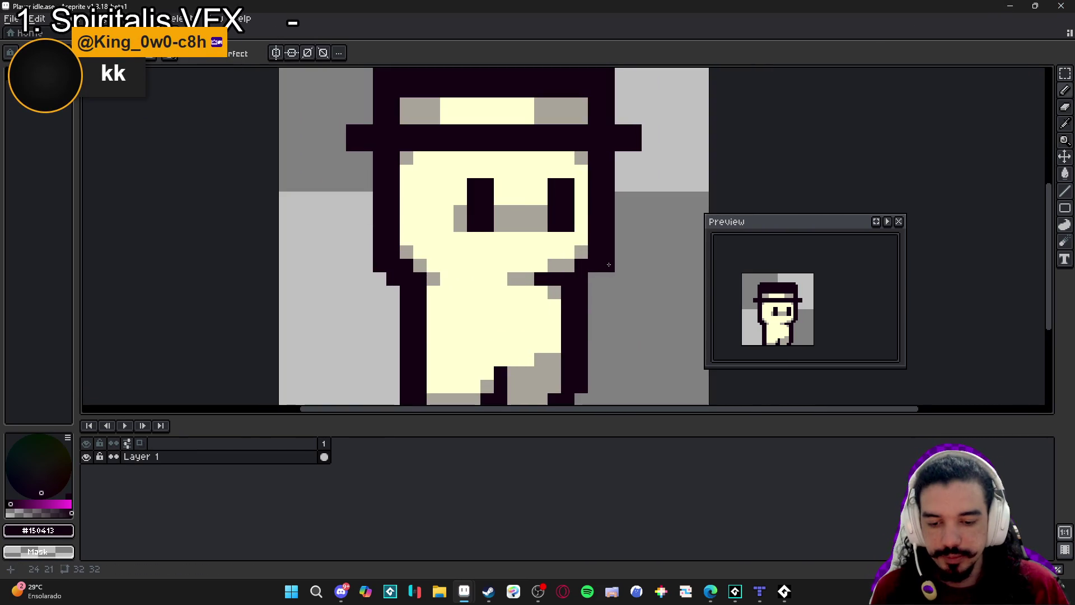
{"action": "scroll", "coordinate": [594, 279], "scroll_direction": "down", "scroll_amount": 1}
{"action": "scroll", "coordinate": [565, 294], "scroll_direction": "up", "scroll_amount": 1}
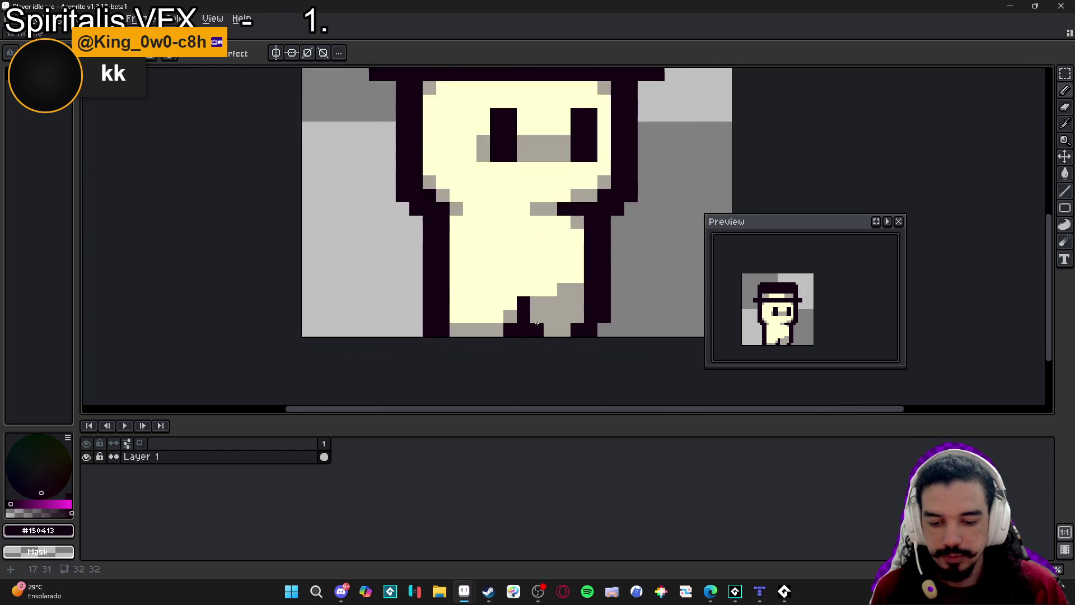
{"action": "scroll", "coordinate": [536, 308], "scroll_direction": "down", "scroll_amount": 3}
{"action": "scroll", "coordinate": [524, 271], "scroll_direction": "down", "scroll_amount": 1}
{"action": "scroll", "coordinate": [526, 274], "scroll_direction": "up", "scroll_amount": 2}
{"action": "scroll", "coordinate": [532, 277], "scroll_direction": "down", "scroll_amount": 2}
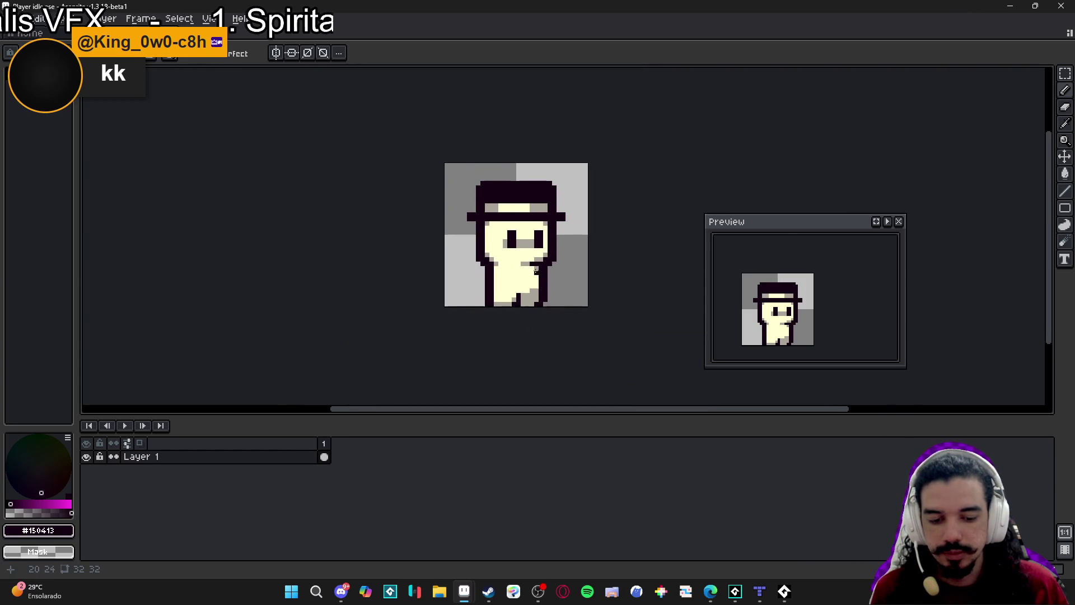
{"action": "scroll", "coordinate": [517, 192], "scroll_direction": "up", "scroll_amount": 1}
{"action": "scroll", "coordinate": [549, 213], "scroll_direction": "up", "scroll_amount": 1}
{"action": "left_click", "coordinate": [545, 228], "text": "alt"}
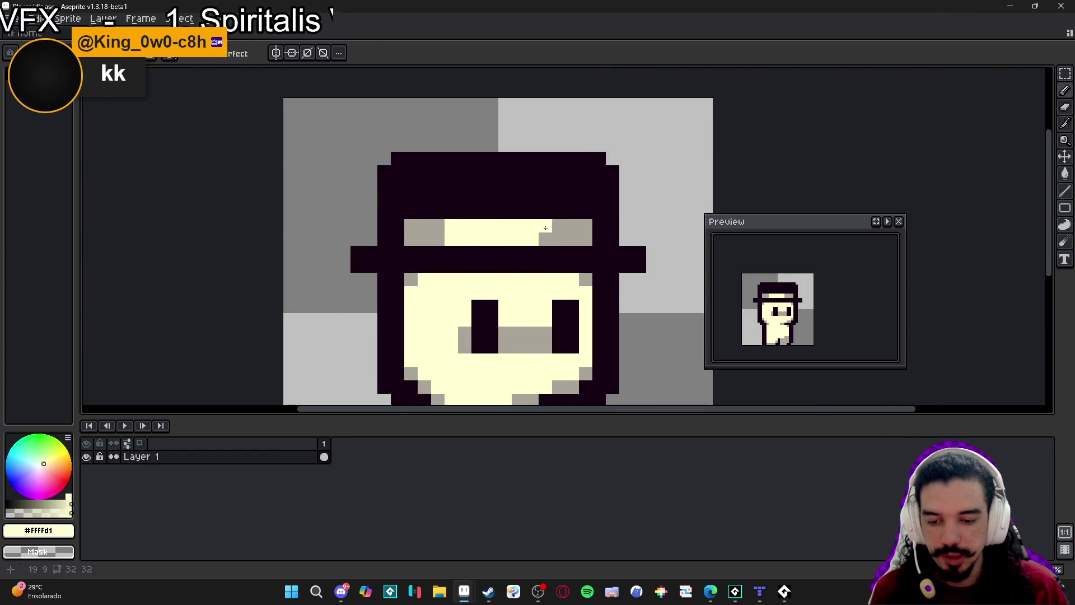
{"action": "scroll", "coordinate": [507, 253], "scroll_direction": "down", "scroll_amount": 3}
{"action": "scroll", "coordinate": [520, 223], "scroll_direction": "up", "scroll_amount": 2}
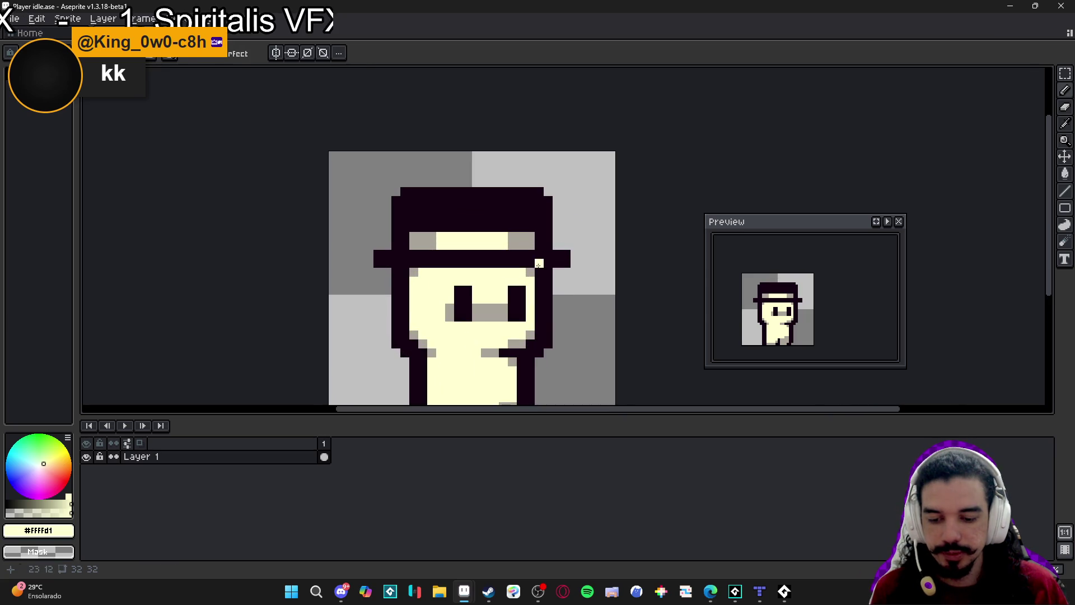
{"action": "left_click", "coordinate": [449, 237], "text": "alt"}
Close the Player idle sprite, discarding its unsaved changes
{"action": "scroll", "coordinate": [470, 238], "scroll_direction": "down", "scroll_amount": 2}
{"action": "scroll", "coordinate": [536, 210], "scroll_direction": "up", "scroll_amount": 1}
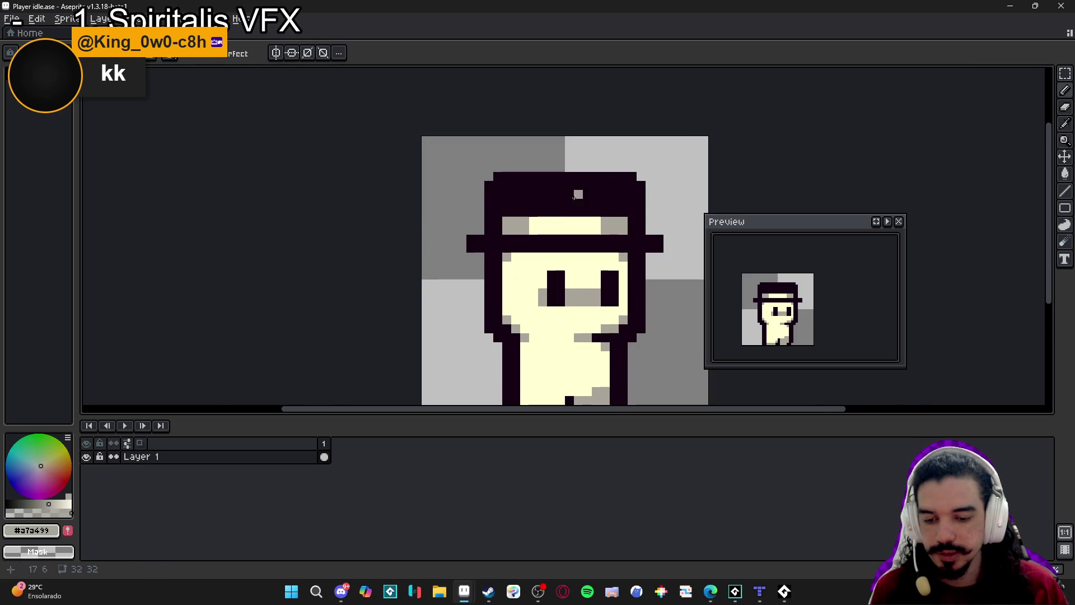
{"action": "scroll", "coordinate": [560, 203], "scroll_direction": "down", "scroll_amount": 1}
{"action": "scroll", "coordinate": [619, 140], "scroll_direction": "up", "scroll_amount": 1}
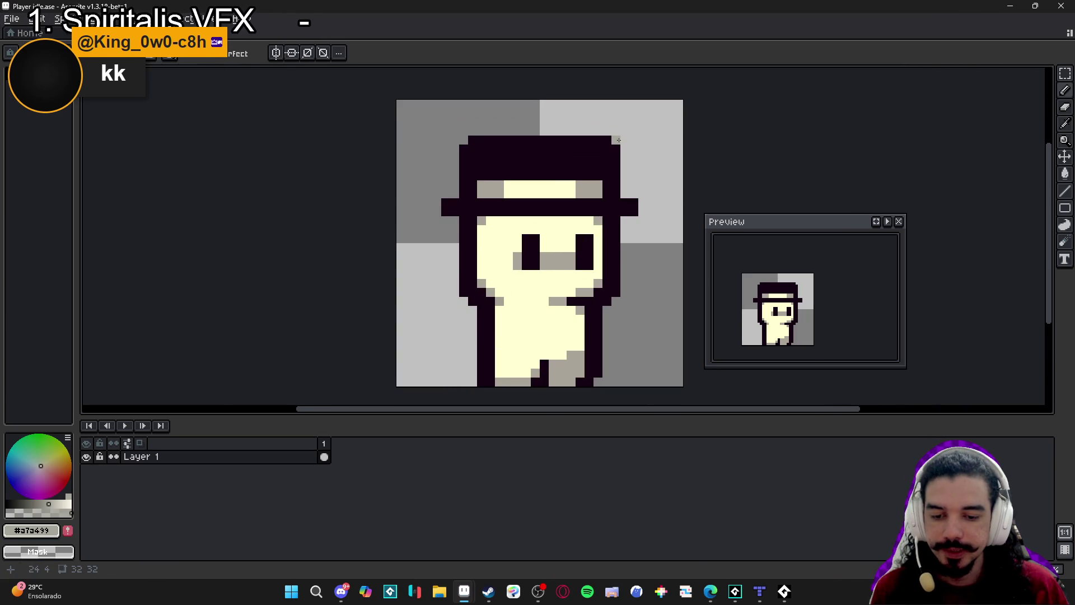
{"action": "scroll", "coordinate": [464, 138], "scroll_direction": "down", "scroll_amount": 5}
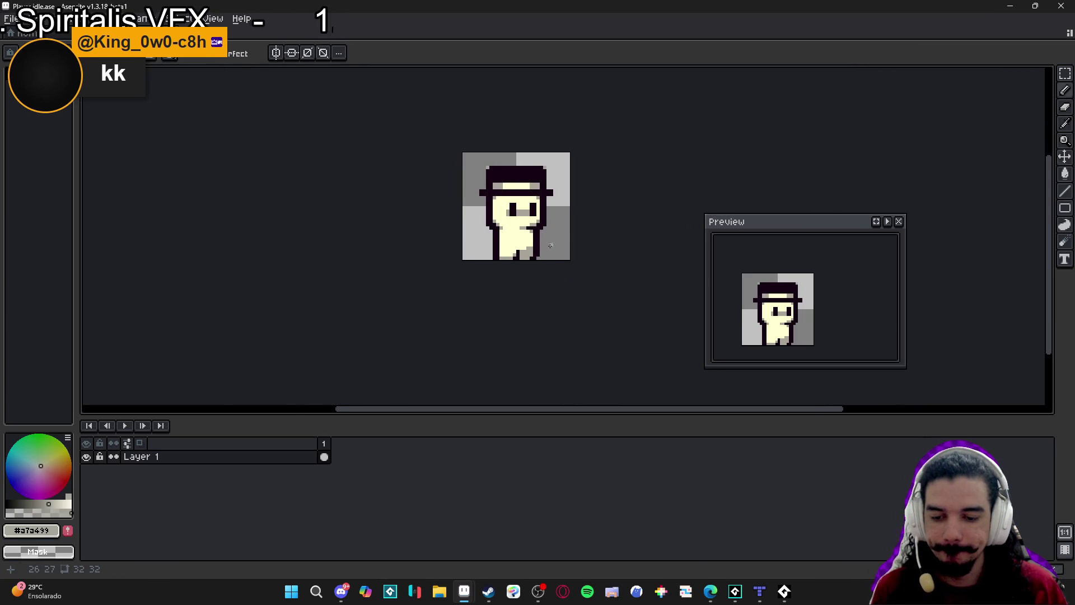
{"action": "scroll", "coordinate": [505, 220], "scroll_direction": "up", "scroll_amount": 2}
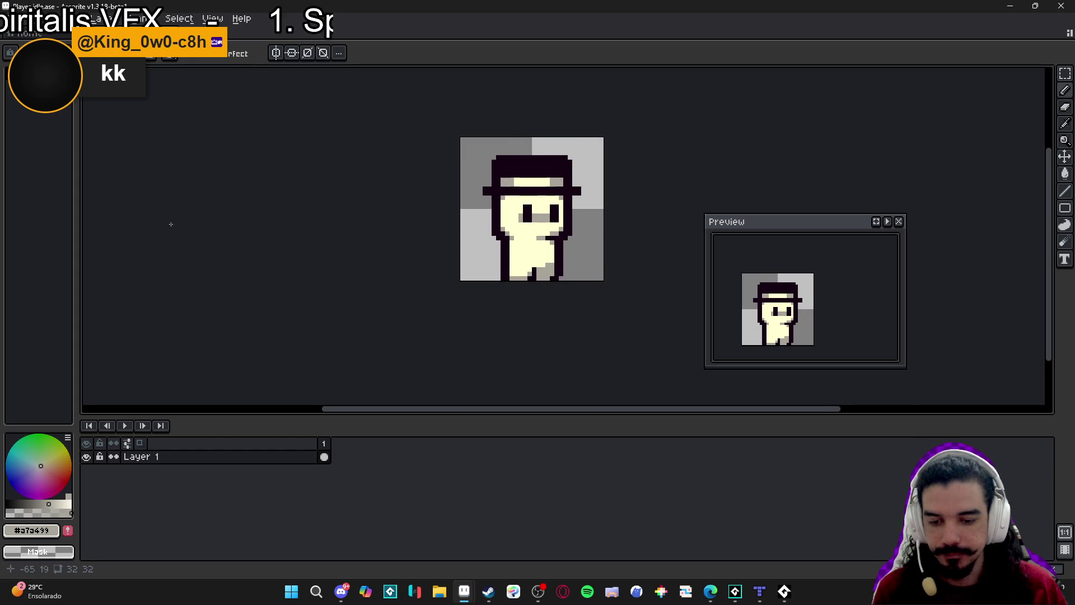
{"action": "scroll", "coordinate": [570, 206], "scroll_direction": "up", "scroll_amount": 1}
{"action": "scroll", "coordinate": [580, 198], "scroll_direction": "down", "scroll_amount": 1}
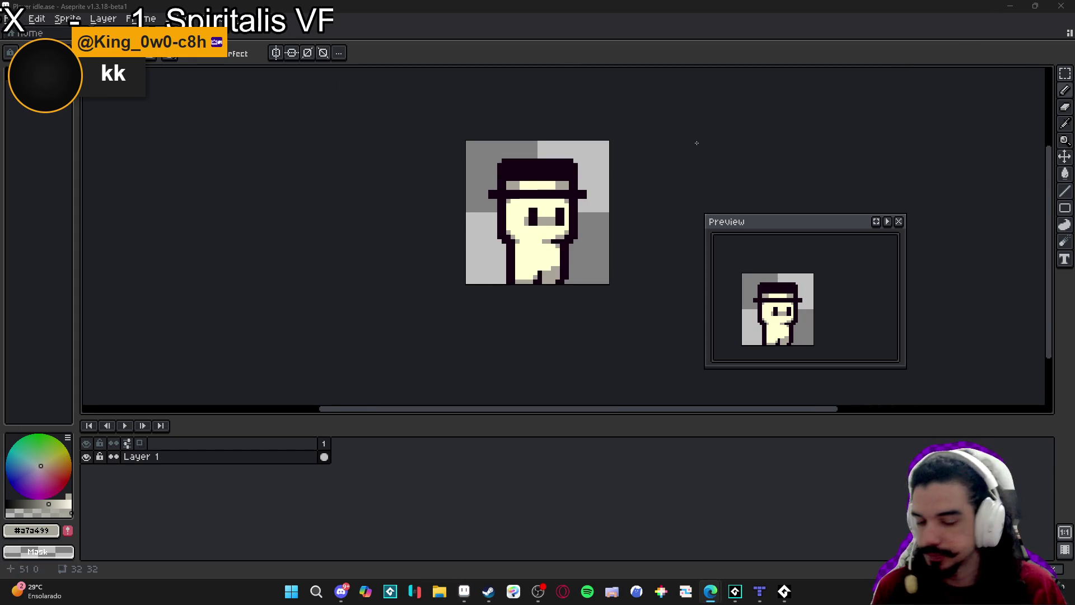
{"action": "key", "text": "ctrl+w"}
{"action": "left_click", "coordinate": [551, 329]}
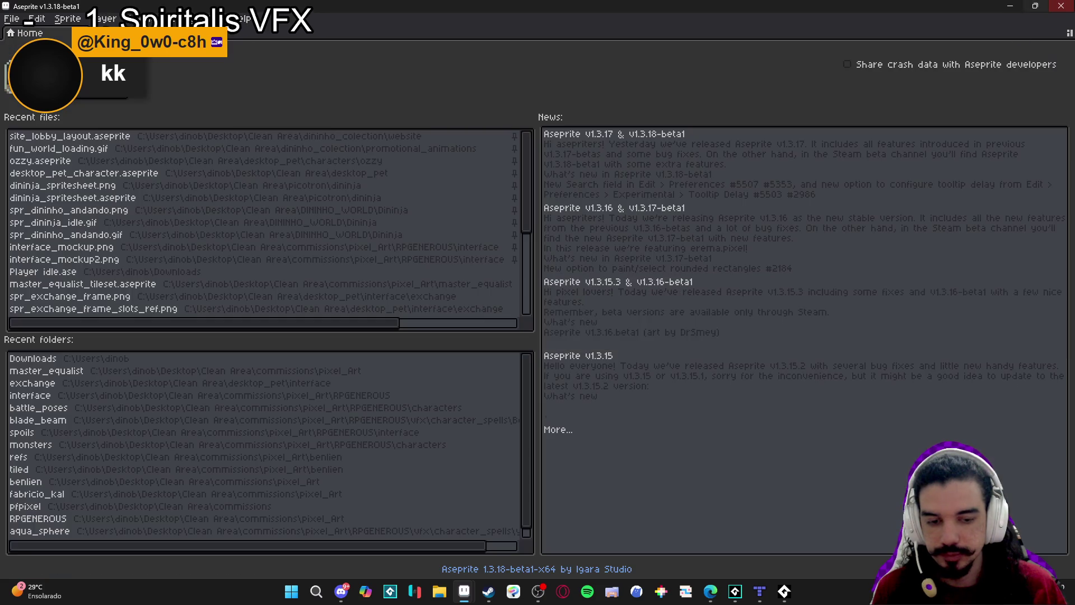
Close the extra Aseprite Home window and switch over to Discord
{"action": "left_click", "coordinate": [1061, 5]}
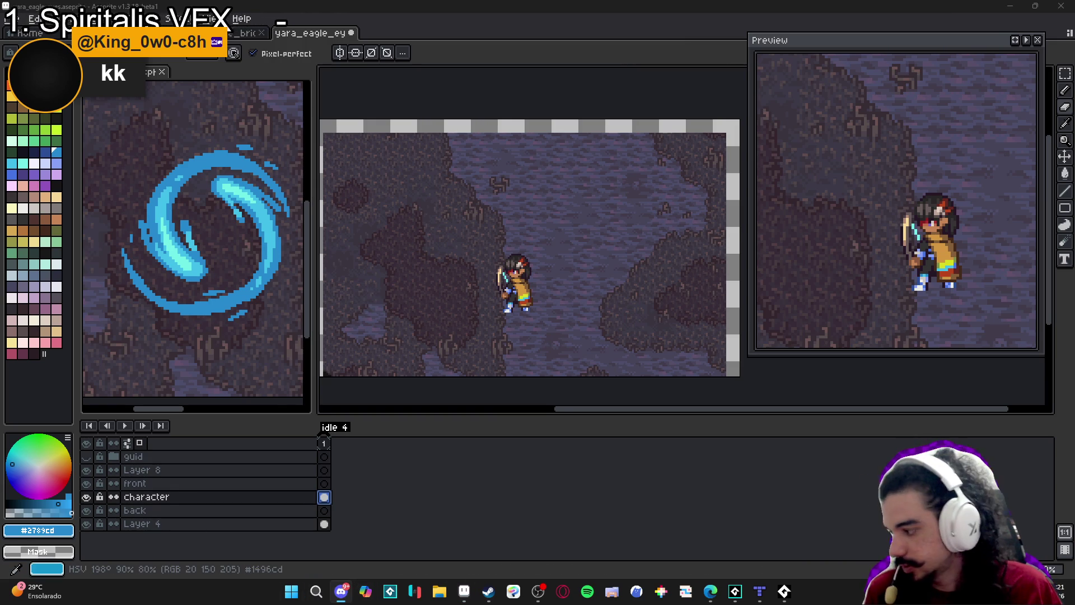
{"action": "key", "text": "alt+Tab"}
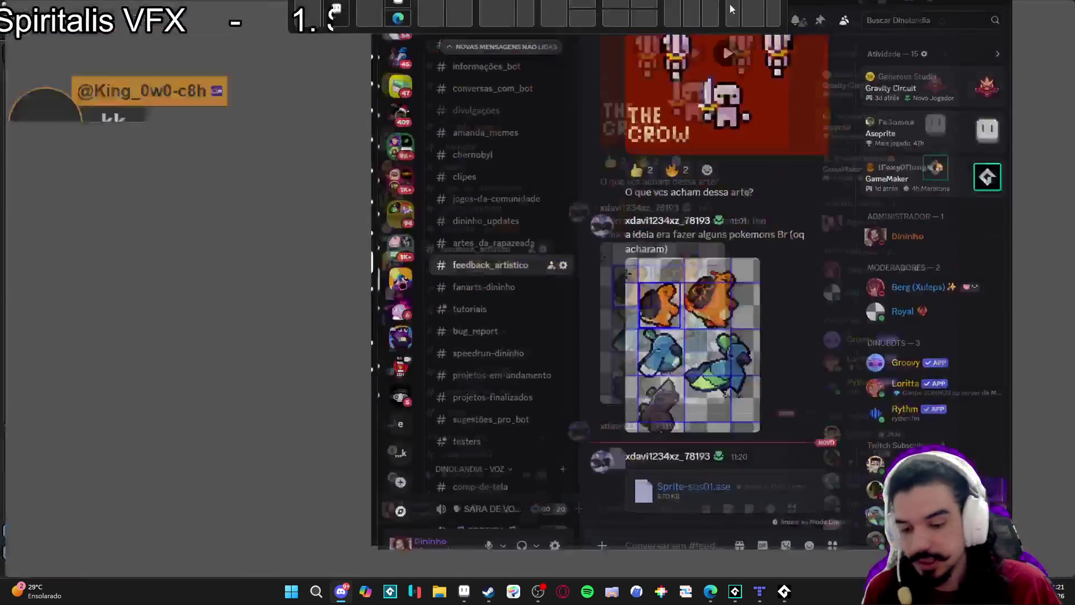
Read through the Dinolandia #gamedev channel's messages, then return to Aseprite
{"action": "scroll", "coordinate": [120, 299], "scroll_direction": "up", "scroll_amount": 5}
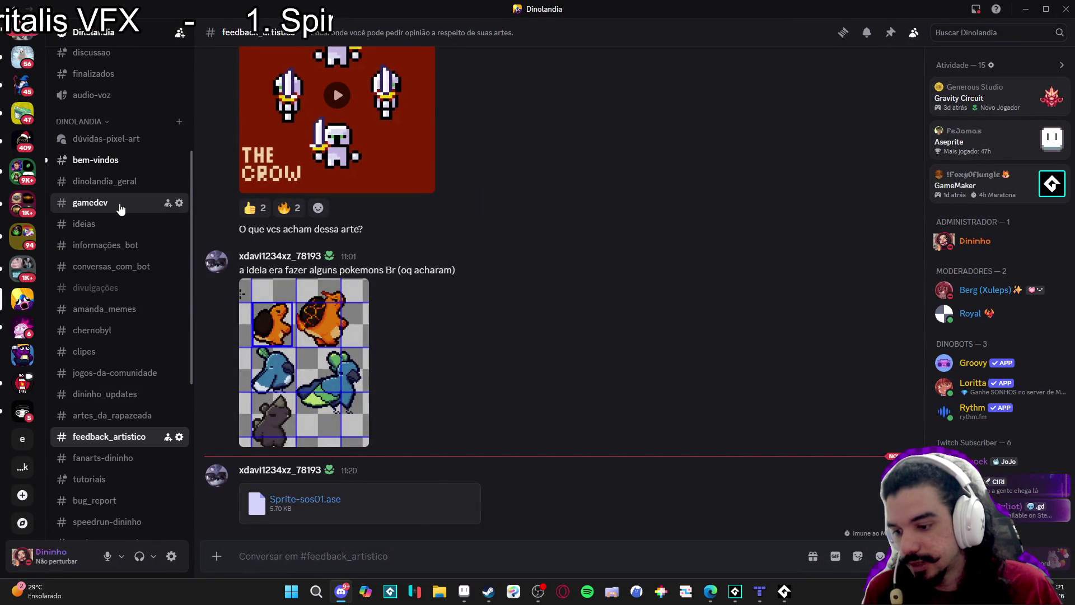
{"action": "left_click", "coordinate": [128, 202]}
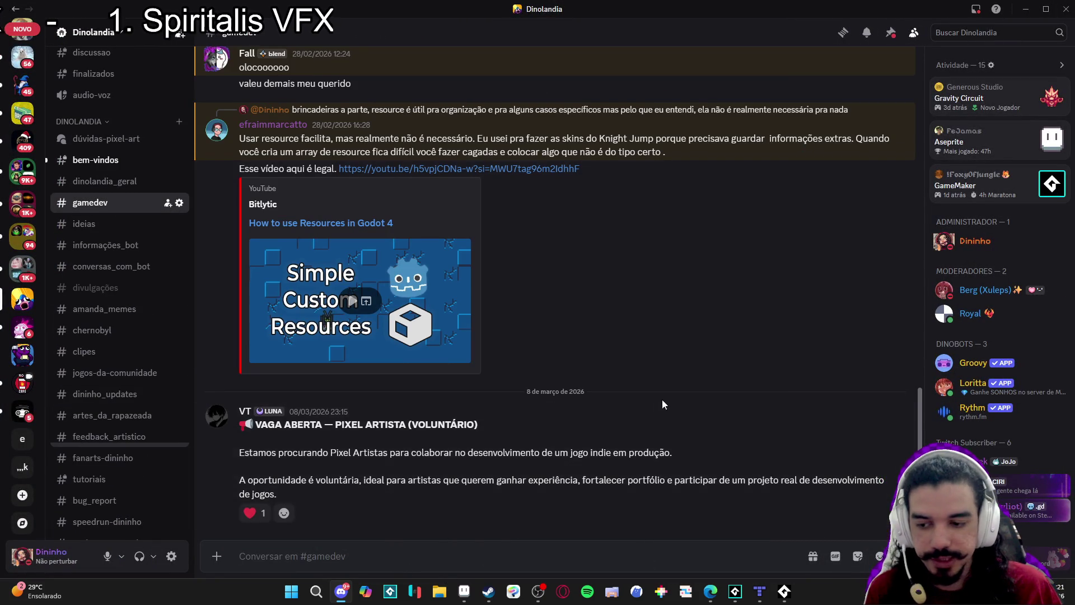
{"action": "scroll", "coordinate": [710, 402], "scroll_direction": "up", "scroll_amount": 8}
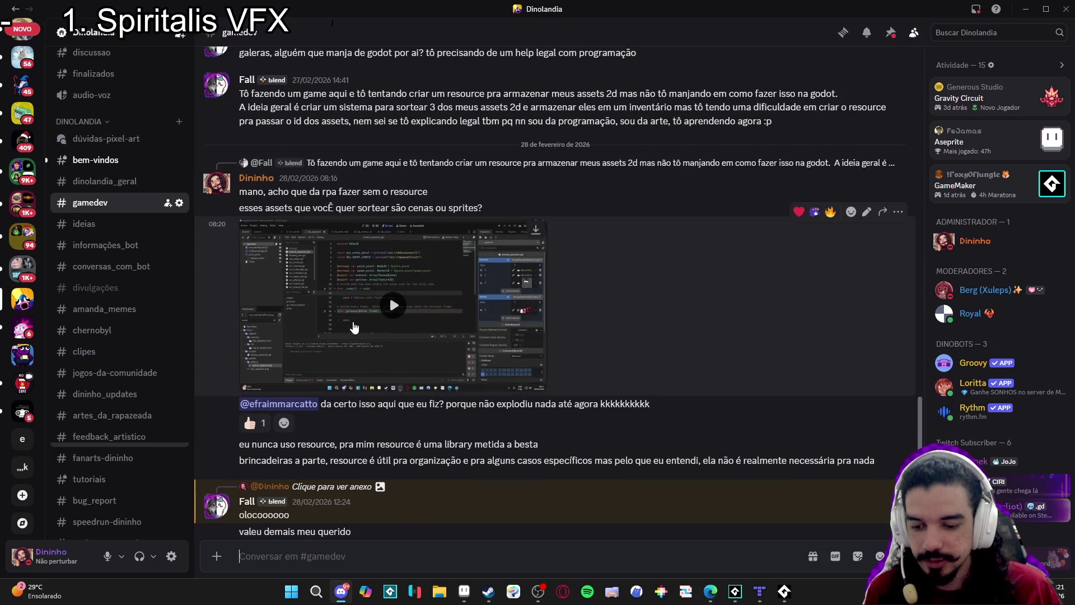
{"action": "scroll", "coordinate": [374, 382], "scroll_direction": "up", "scroll_amount": 8}
{"action": "scroll", "coordinate": [438, 441], "scroll_direction": "up", "scroll_amount": 10}
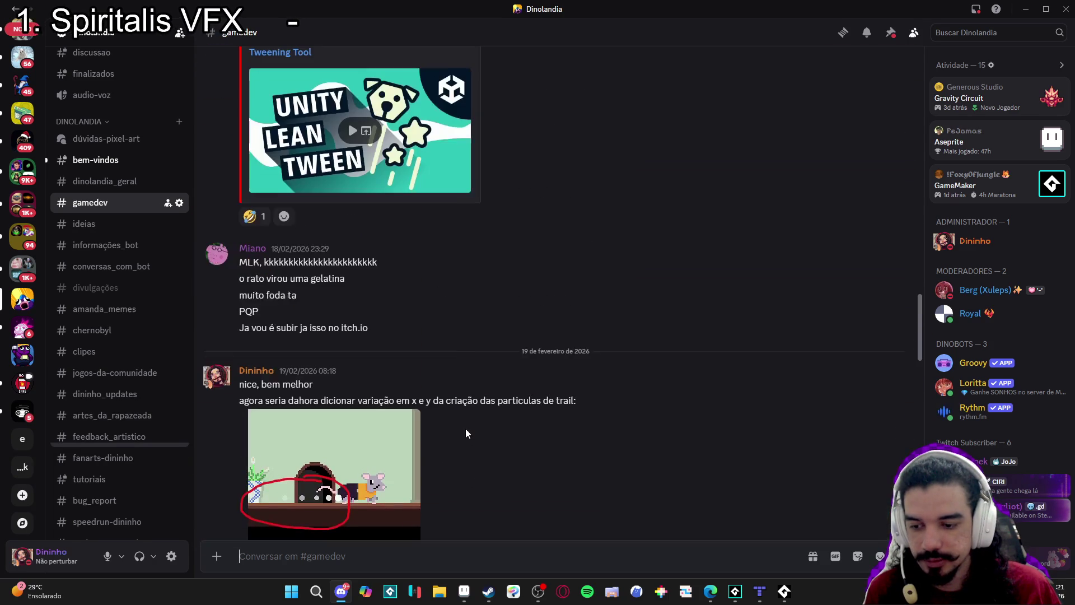
{"action": "scroll", "coordinate": [623, 444], "scroll_direction": "up", "scroll_amount": 3}
{"action": "scroll", "coordinate": [680, 439], "scroll_direction": "down", "scroll_amount": 20}
{"action": "scroll", "coordinate": [679, 439], "scroll_direction": "down", "scroll_amount": 4}
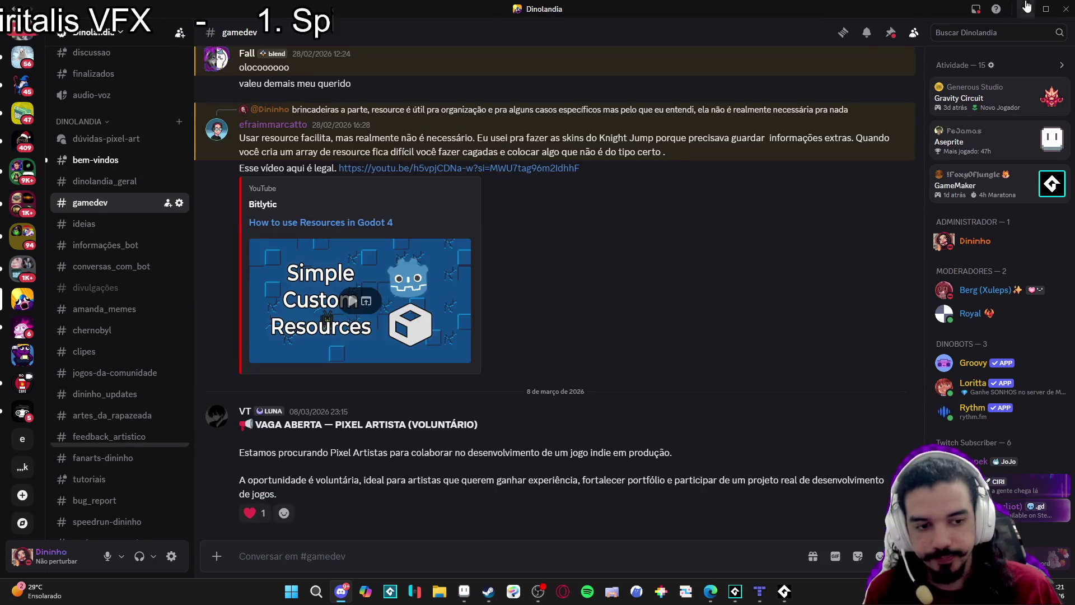
{"action": "key", "text": "alt+Tab"}
{"action": "left_click_drag", "start_coordinate": [499, 304], "coordinate": [530, 309]}
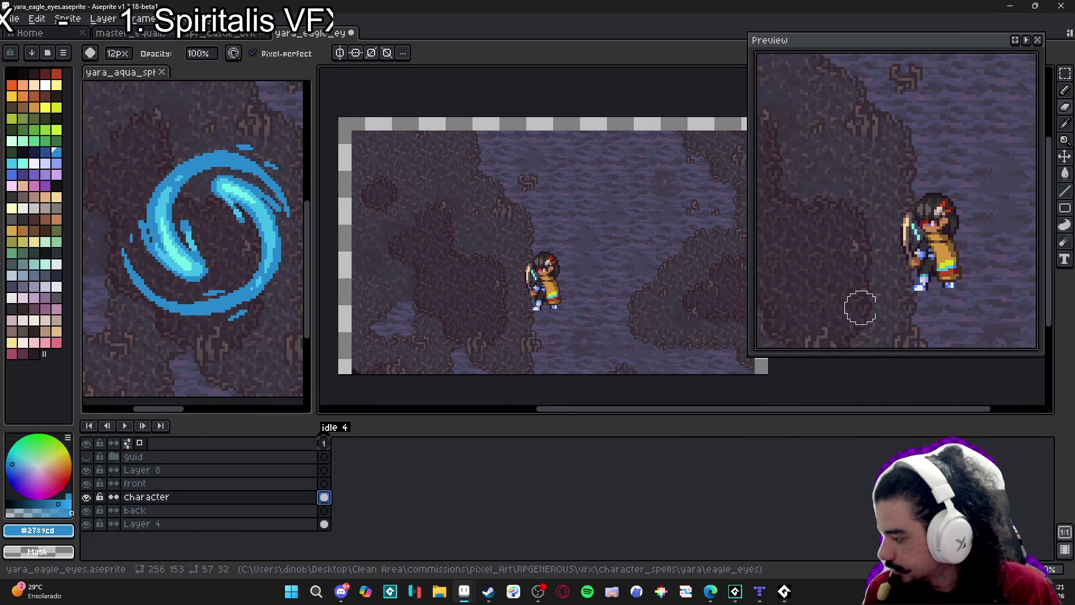
Shrink the brush to 1px and move the Preview window further right
{"action": "key", "text": "minus"}
{"action": "key", "text": "minus"}
{"action": "key", "text": "minus"}
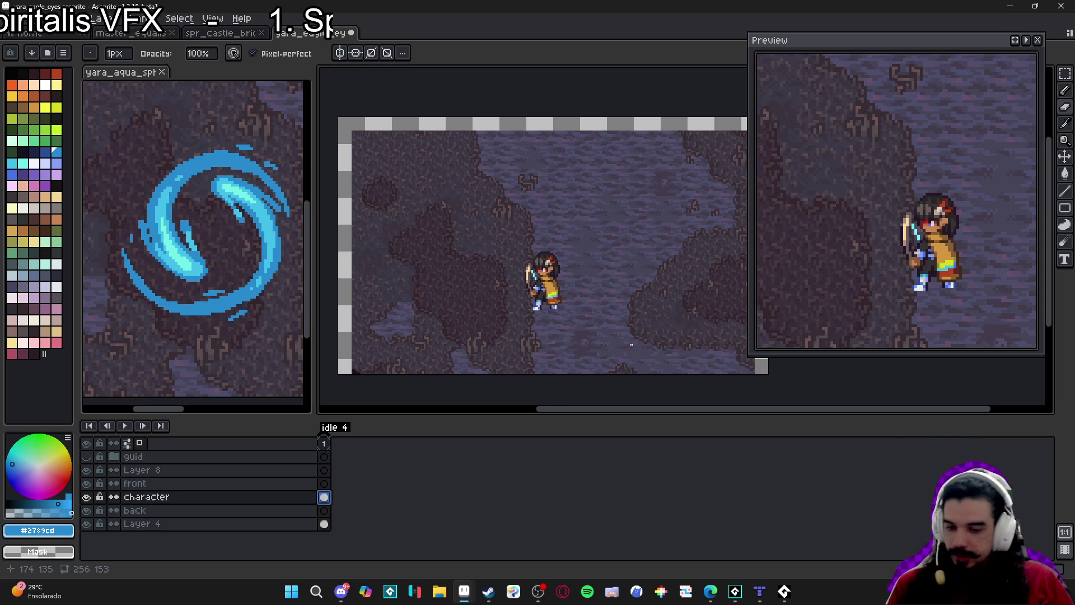
{"action": "left_click_drag", "start_coordinate": [631, 345], "coordinate": [640, 347]}
{"action": "left_click_drag", "start_coordinate": [828, 40], "coordinate": [884, 47]}
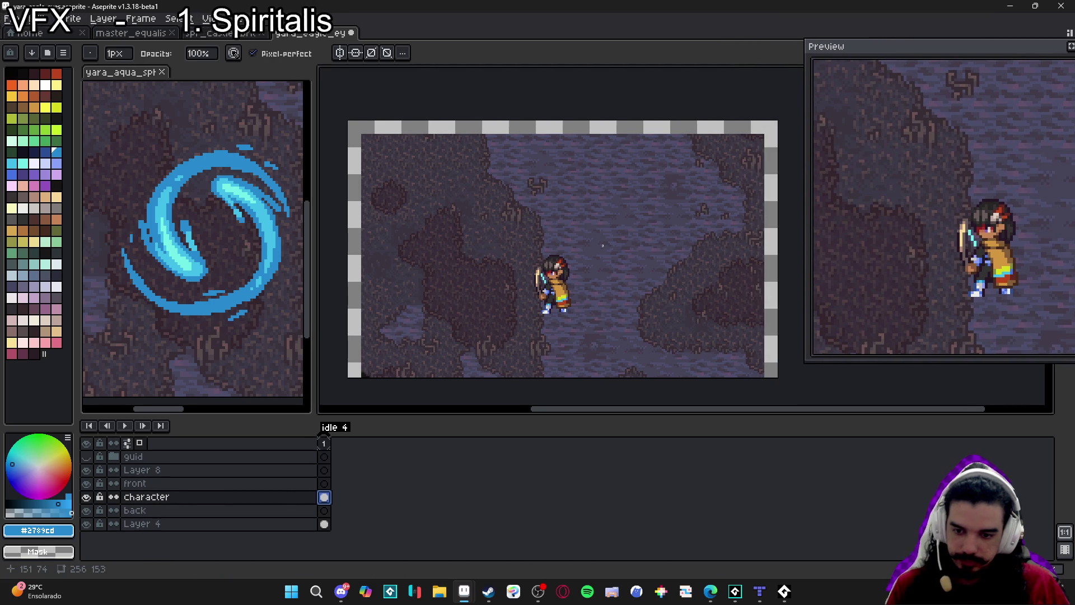
{"action": "left_click_drag", "start_coordinate": [594, 266], "coordinate": [608, 247]}
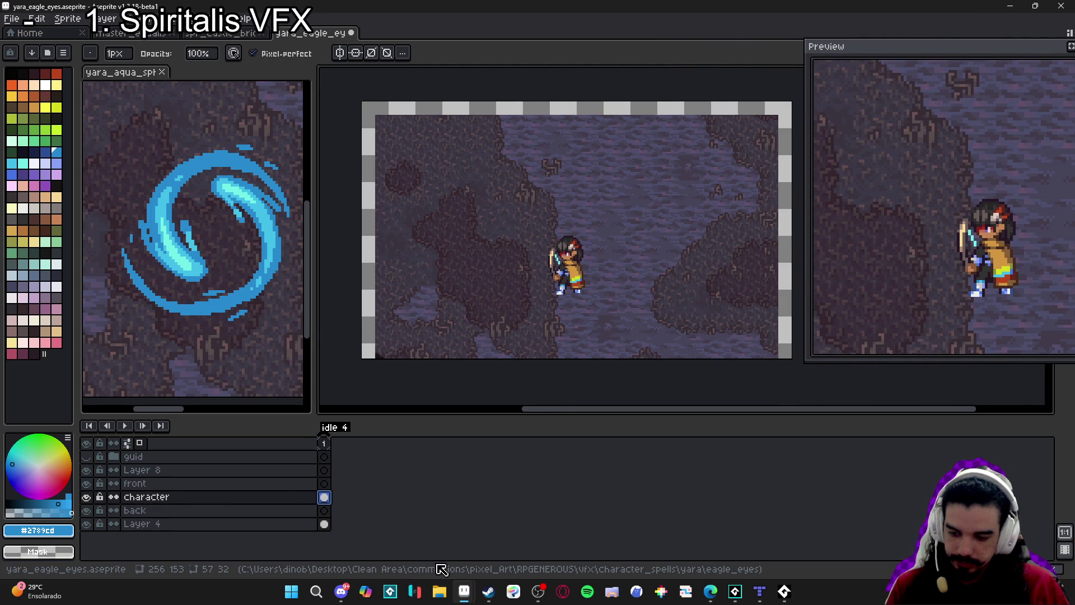
{"action": "left_click", "coordinate": [341, 592]}
Hide Discord to return to yara_eagle_eyes, starting and cancelling a screen snip
{"action": "left_click", "coordinate": [341, 591]}
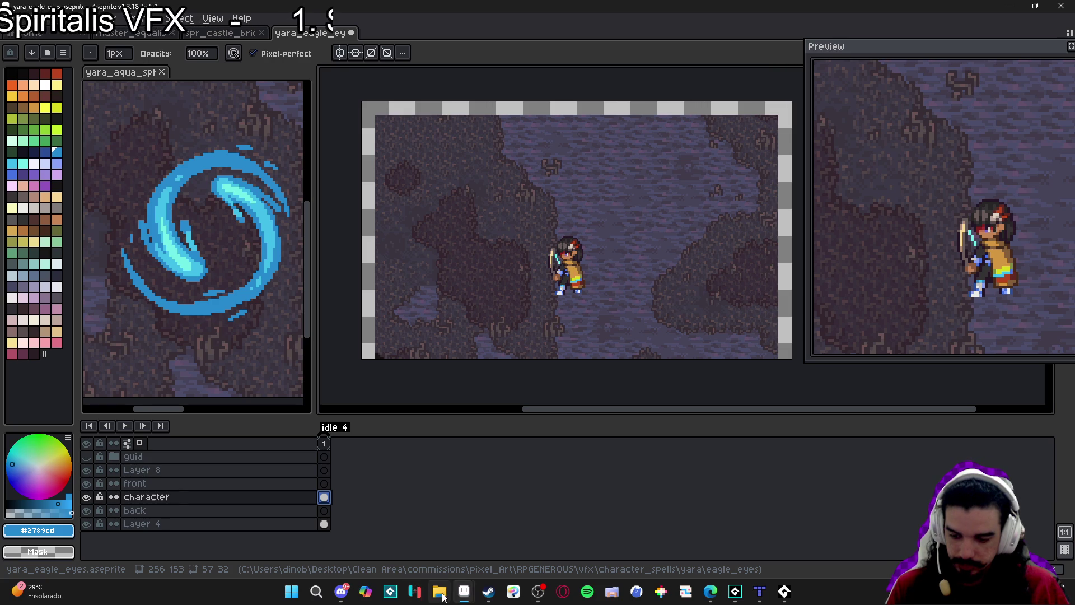
{"action": "mouse_move", "coordinate": [464, 592]}
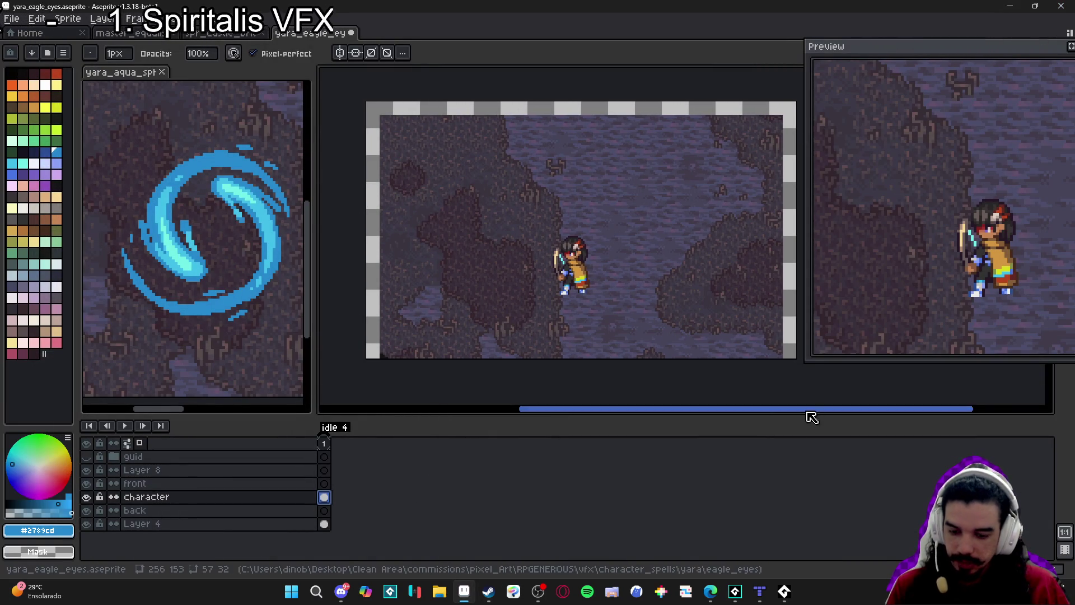
{"action": "mouse_move", "coordinate": [710, 591]}
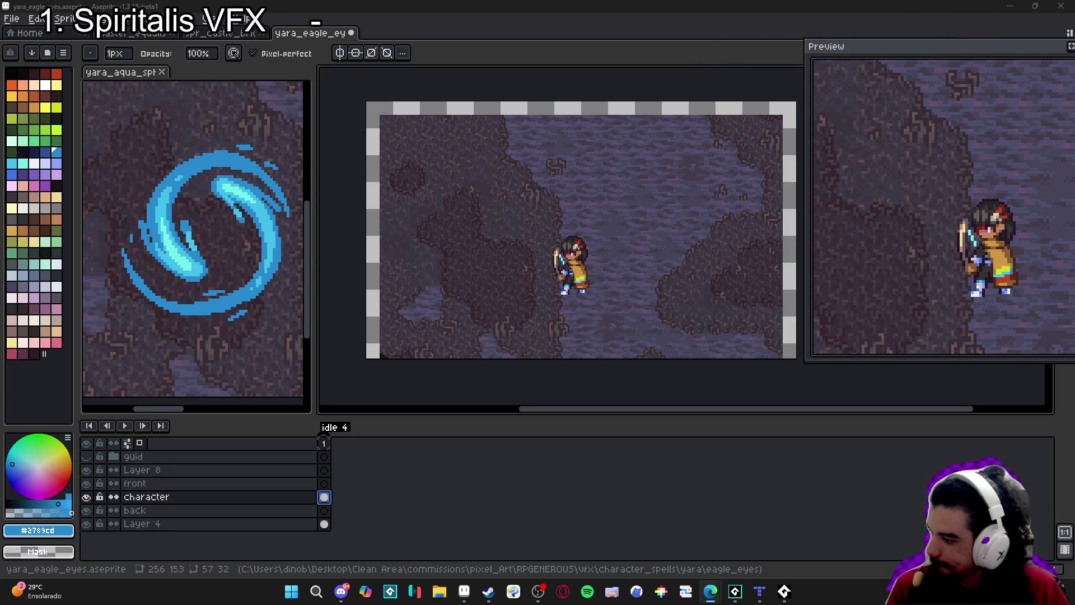
{"action": "key", "text": "super+shift+s"}
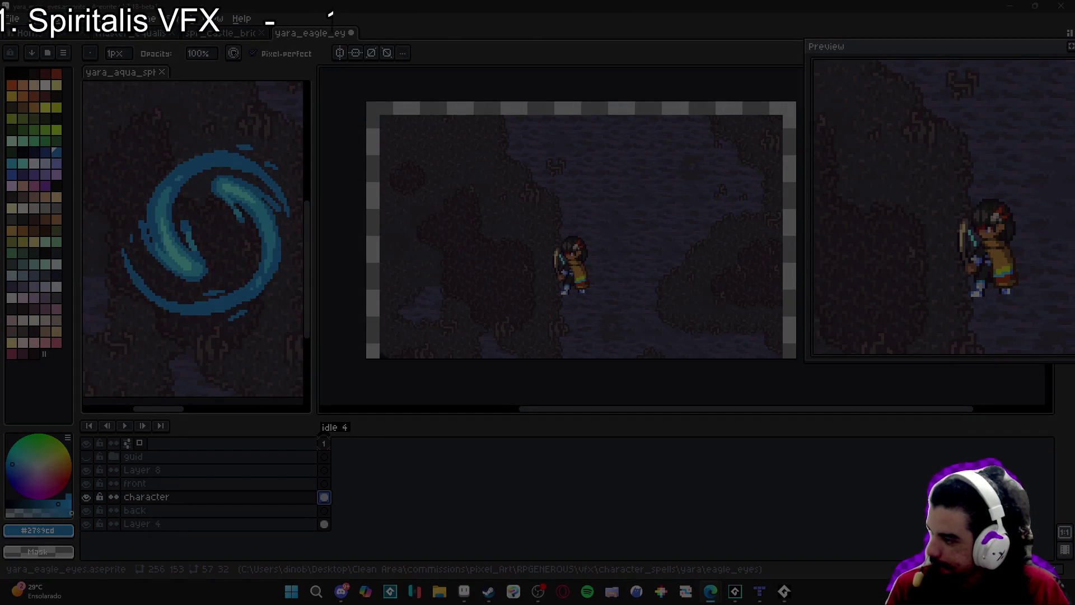
{"action": "key", "text": "Escape"}
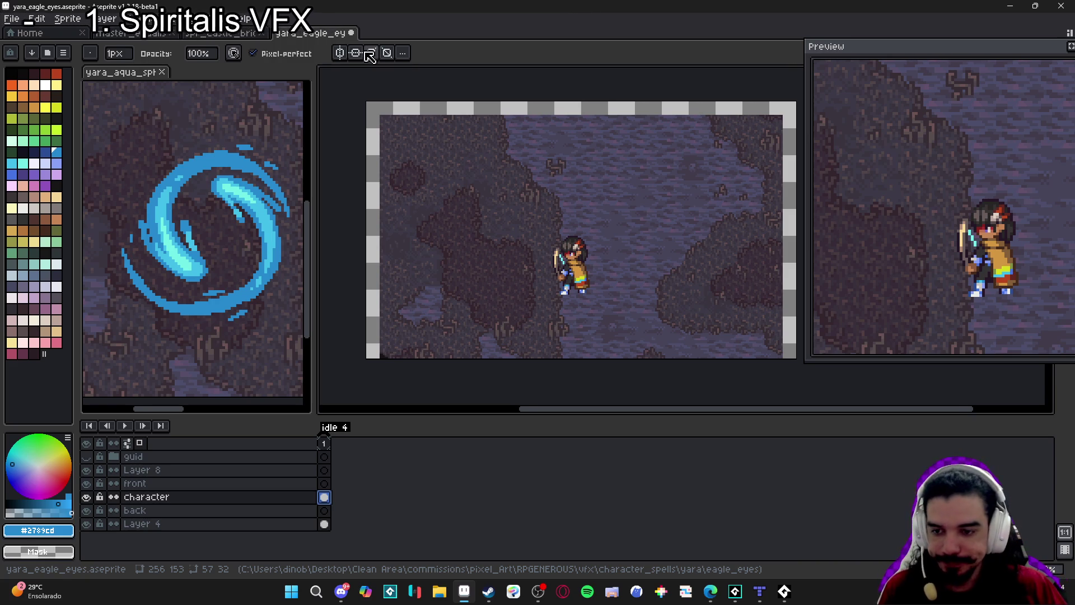
{"action": "scroll", "coordinate": [585, 150], "scroll_direction": "right", "scroll_amount": 1}
Resize the reference panel, focus yara_eagle_eyes, and start a new 302 × 204 sprite
{"action": "scroll", "coordinate": [504, 187], "scroll_direction": "up", "scroll_amount": 1}
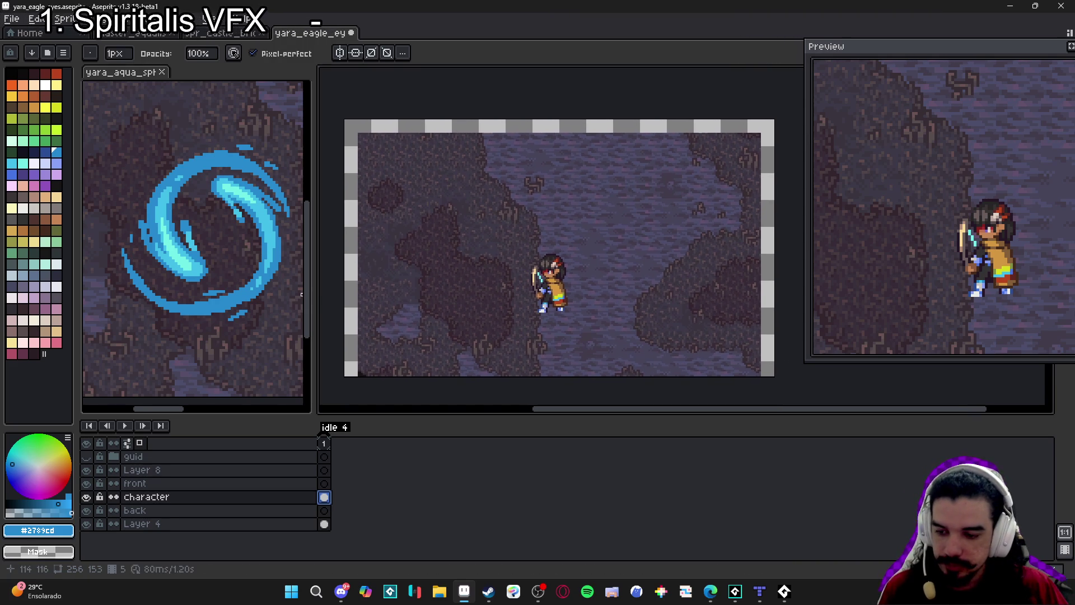
{"action": "left_click_drag", "start_coordinate": [308, 292], "coordinate": [297, 292]}
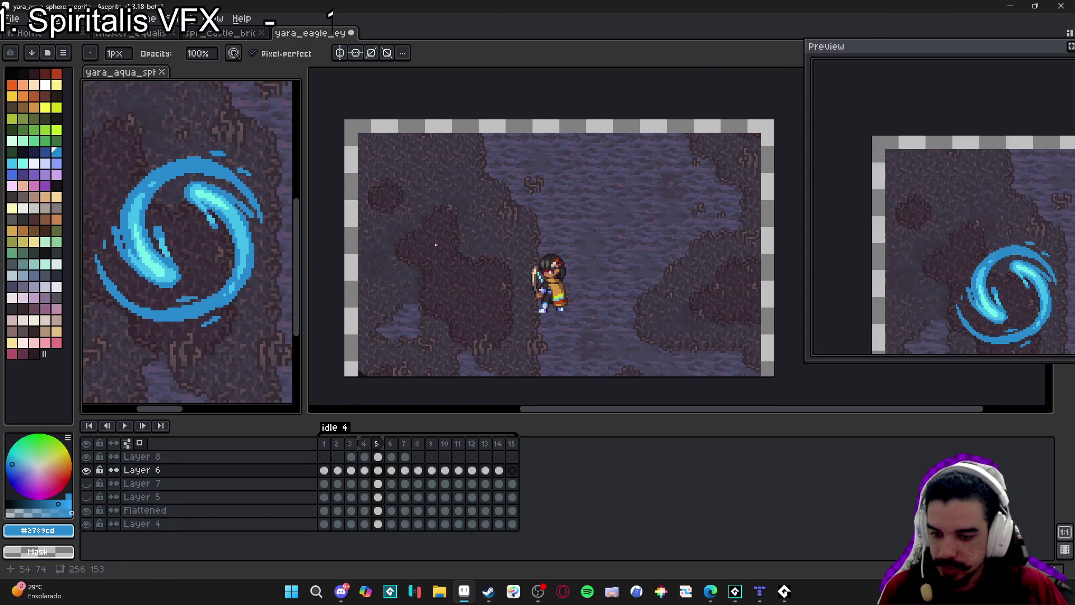
{"action": "left_click", "coordinate": [475, 240]}
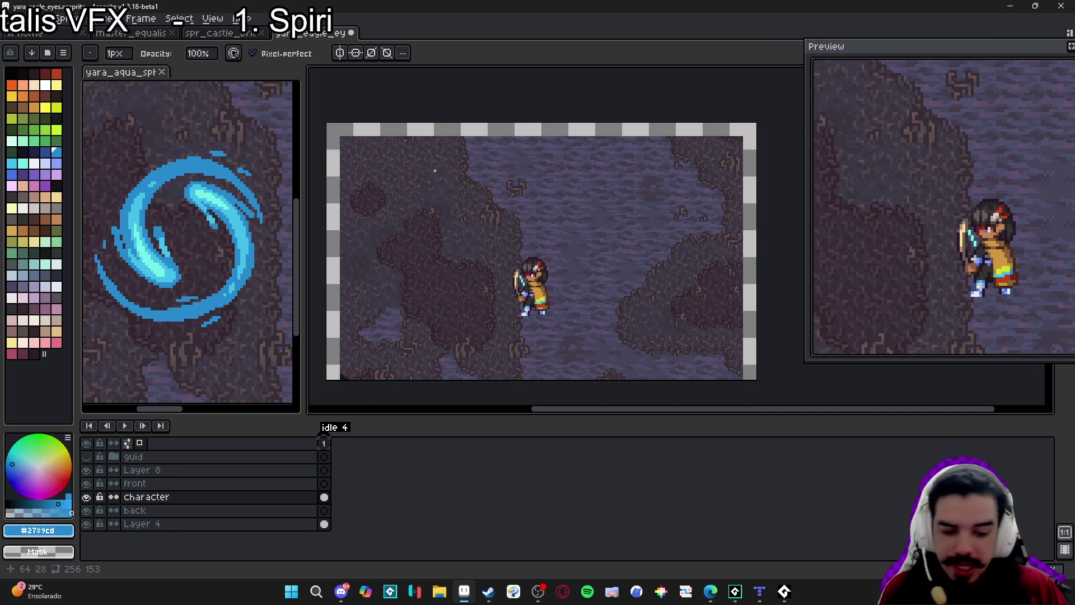
{"action": "left_click", "coordinate": [18, 20]}
{"action": "left_click", "coordinate": [35, 39]}
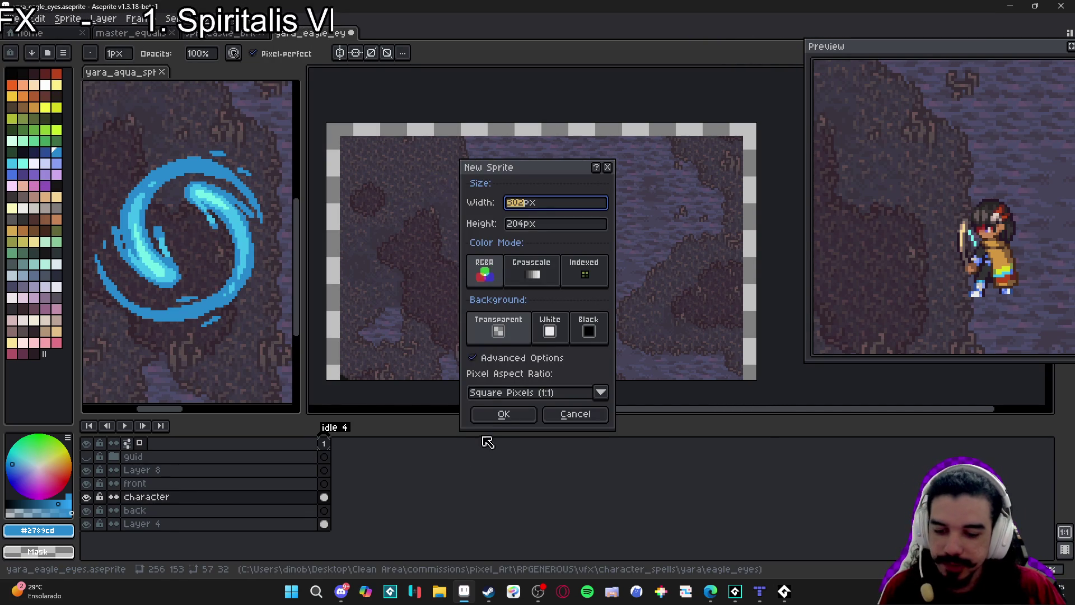
Create the 302×204 sprite, paste the eagle photo, and dock it above the aqua sphere
{"action": "left_click", "coordinate": [504, 417]}
{"action": "key", "text": "ctrl+v"}
{"action": "mouse_move", "coordinate": [638, 288]}
{"action": "left_mouse_down"}
{"action": "mouse_move", "coordinate": [589, 302]}
{"action": "mouse_move", "coordinate": [476, 299]}
{"action": "left_mouse_up"}
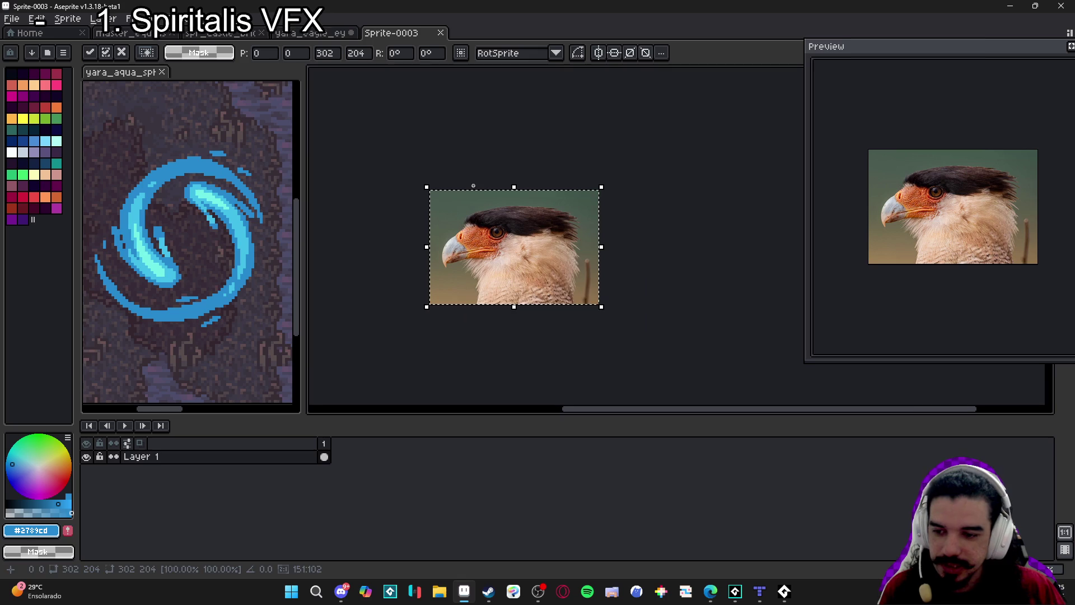
{"action": "mouse_move", "coordinate": [392, 34]}
{"action": "left_mouse_down"}
{"action": "mouse_move", "coordinate": [144, 106]}
{"action": "mouse_move", "coordinate": [180, 84]}
{"action": "mouse_move", "coordinate": [173, 89]}
{"action": "left_mouse_up"}
On yara_eagle_eyes, pick white as drawing colour and select the front layer's first cel
{"action": "left_click", "coordinate": [571, 236]}
{"action": "scroll", "coordinate": [572, 235], "scroll_direction": "up", "scroll_amount": 2}
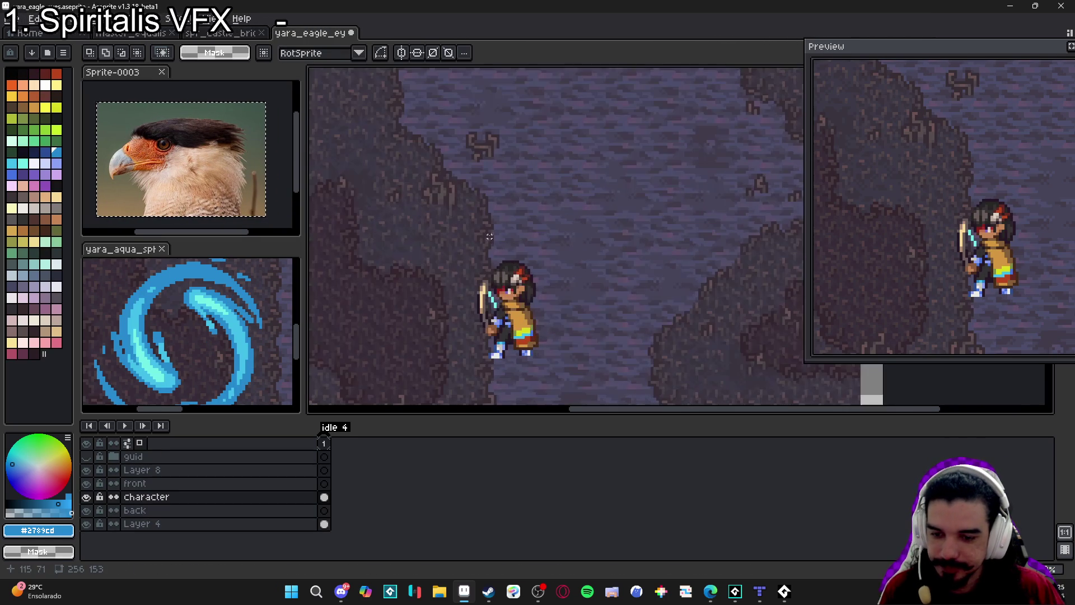
{"action": "scroll", "coordinate": [442, 239], "scroll_direction": "up", "scroll_amount": 1}
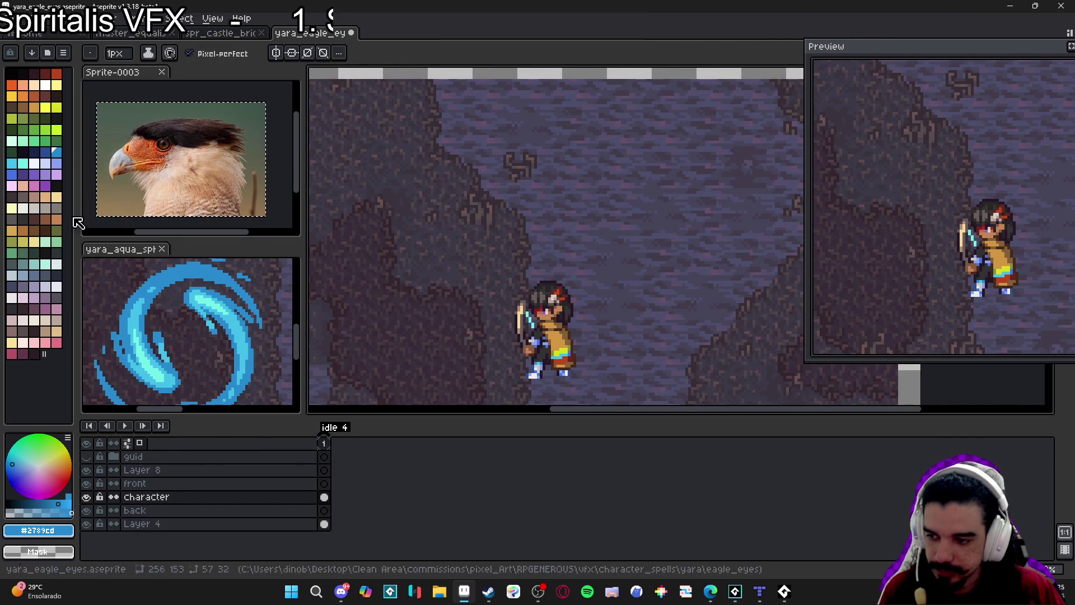
{"action": "left_click", "coordinate": [44, 73]}
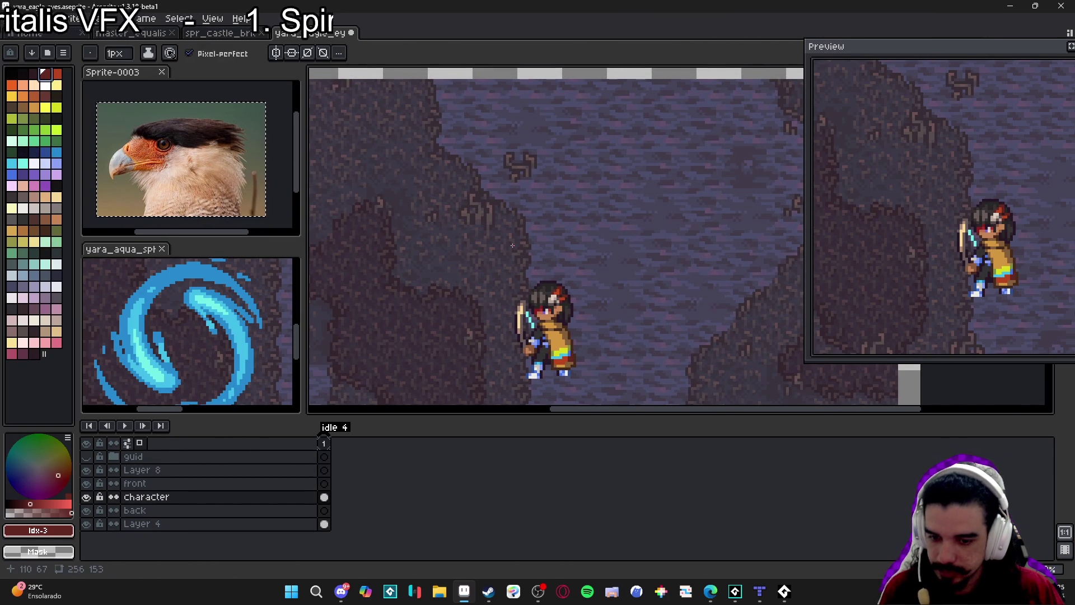
{"action": "scroll", "coordinate": [545, 243], "scroll_direction": "up", "scroll_amount": 1}
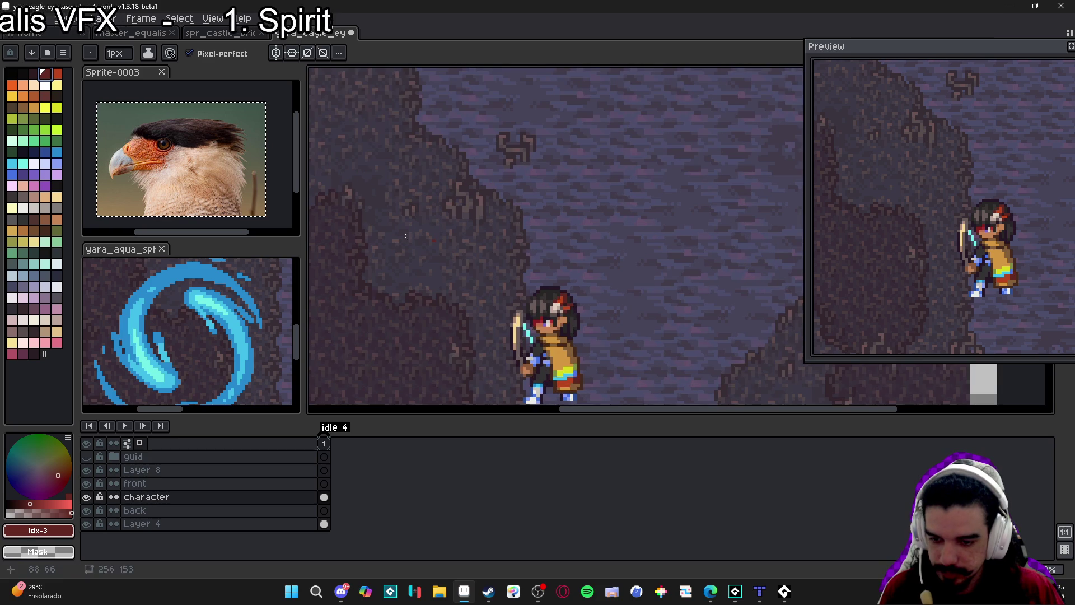
{"action": "left_click", "coordinate": [45, 84]}
{"action": "scroll", "coordinate": [501, 239], "scroll_direction": "up", "scroll_amount": 1}
{"action": "scroll", "coordinate": [582, 243], "scroll_direction": "down", "scroll_amount": 1}
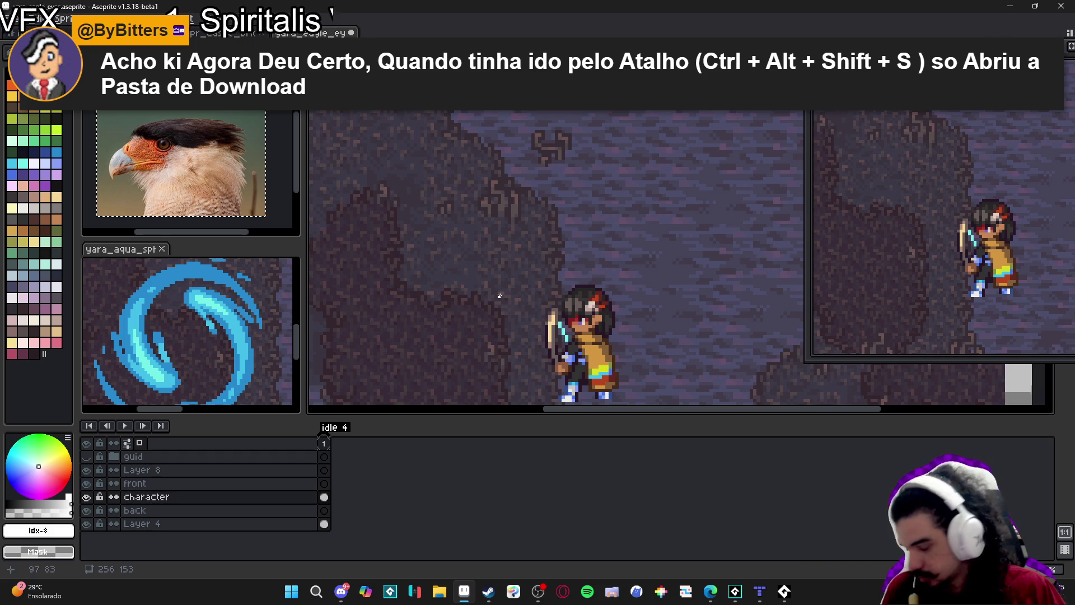
{"action": "double_click", "coordinate": [87, 497]}
{"action": "left_click", "coordinate": [324, 484]}
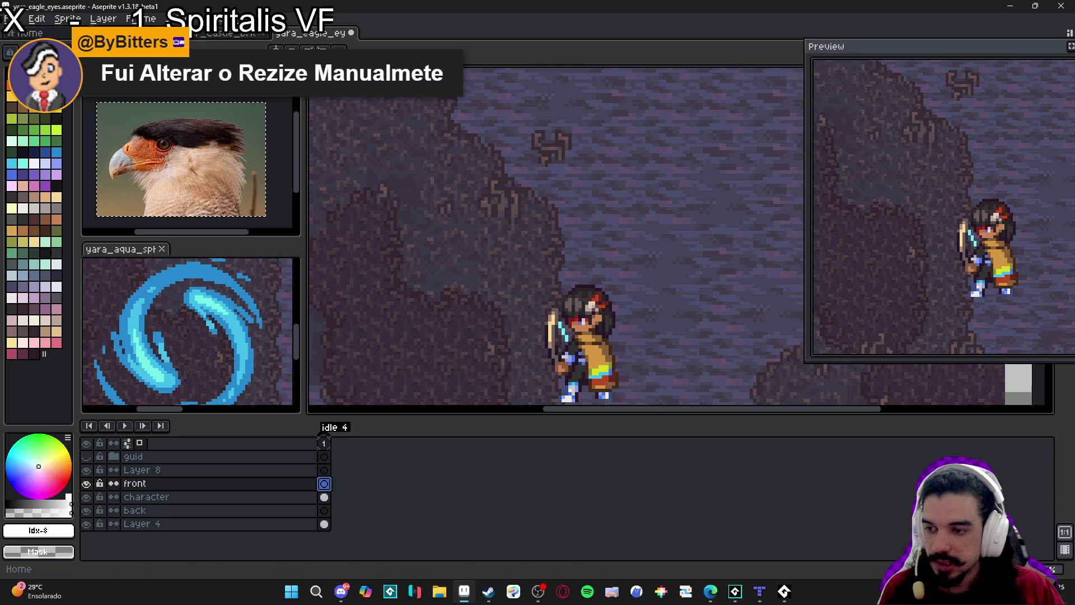
Scale yara_eagle_eyes to 300% width with locked ratio, from 256×153 to 768×459 px
{"action": "left_click", "coordinate": [68, 19]}
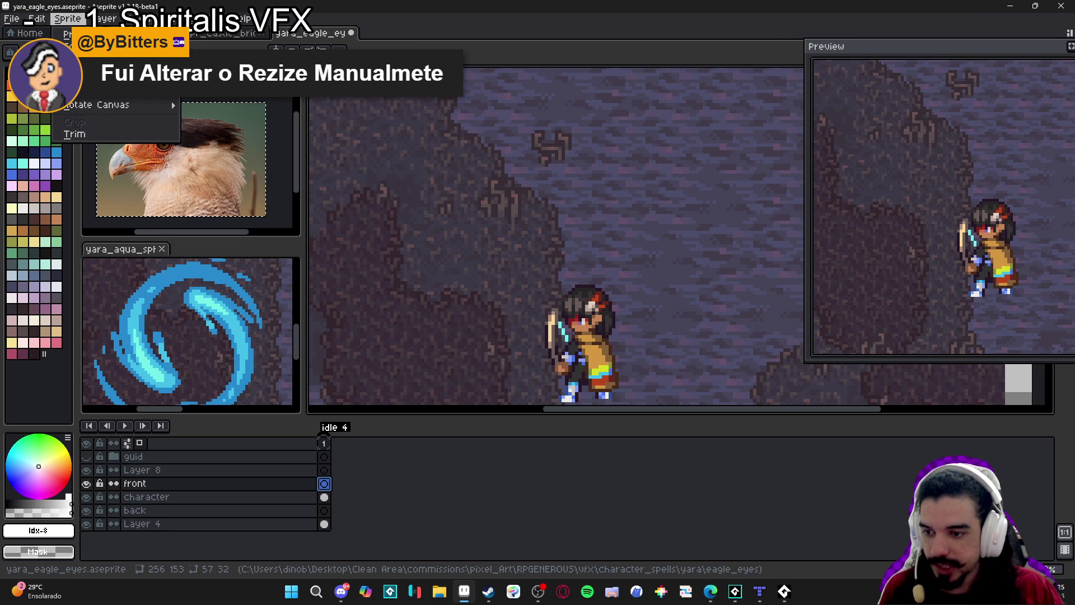
{"action": "left_click", "coordinate": [90, 78]}
{"action": "left_click_drag", "start_coordinate": [873, 140], "coordinate": [541, 99]}
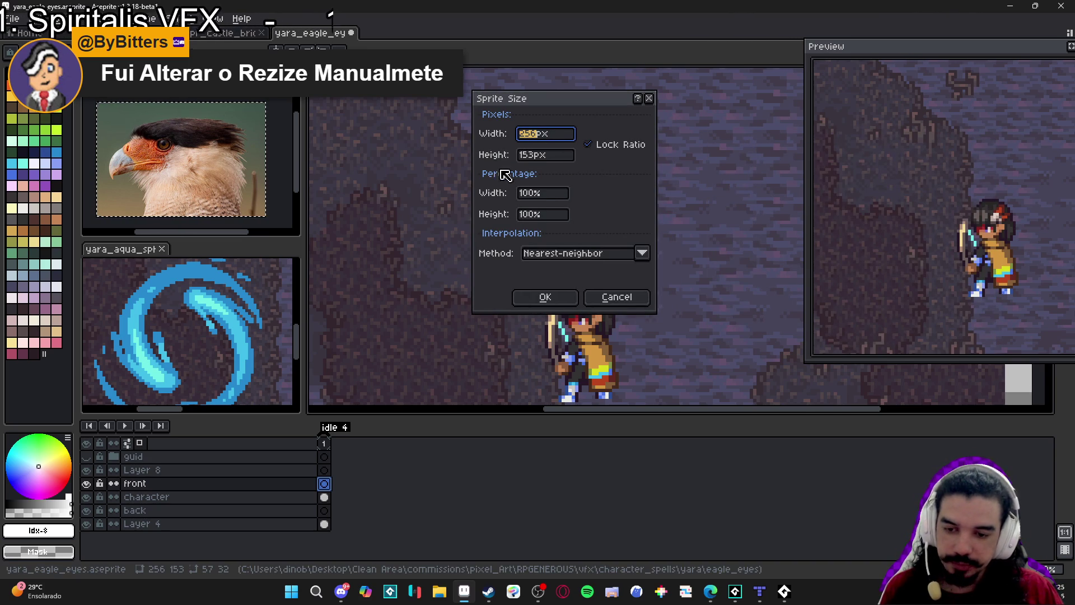
{"action": "left_click_drag", "start_coordinate": [568, 101], "coordinate": [825, 116]}
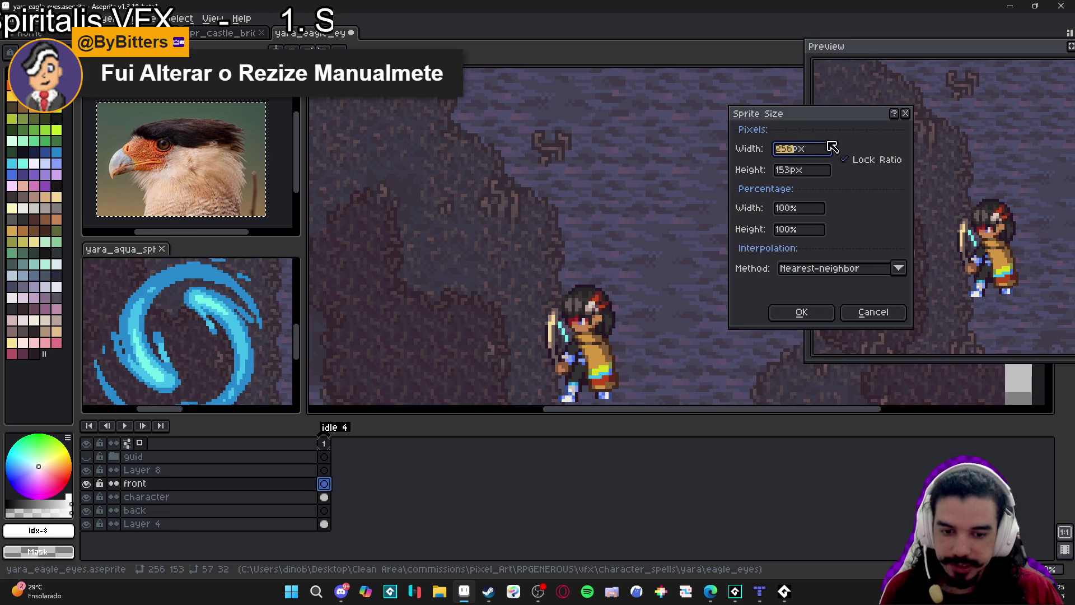
{"action": "left_click", "coordinate": [802, 213]}
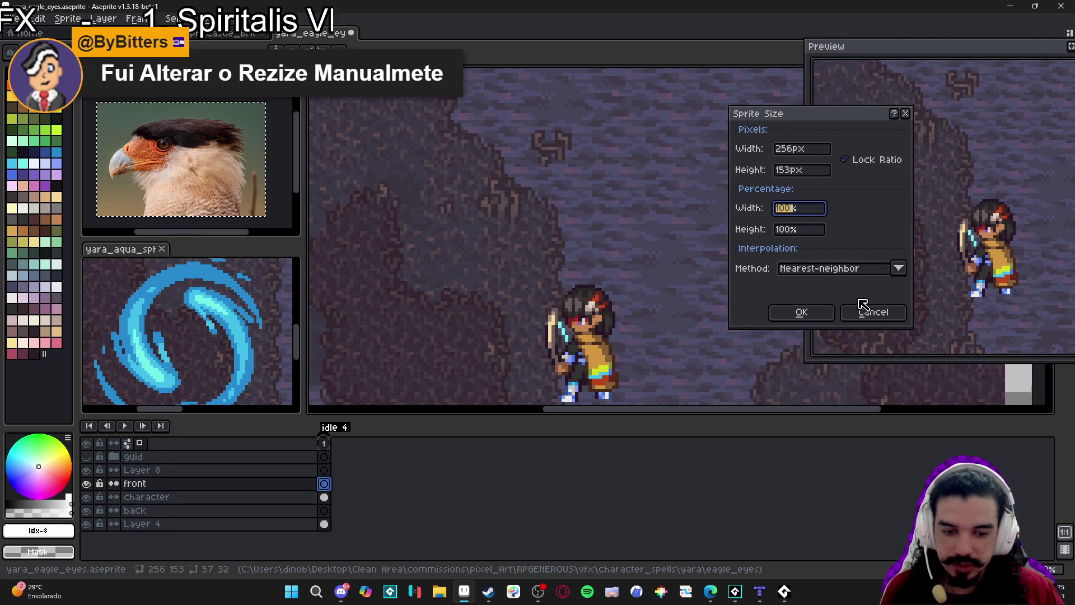
{"action": "type", "text": "300"}
{"action": "key", "text": "Return"}
{"action": "scroll", "coordinate": [631, 216], "scroll_direction": "down", "scroll_amount": 5}
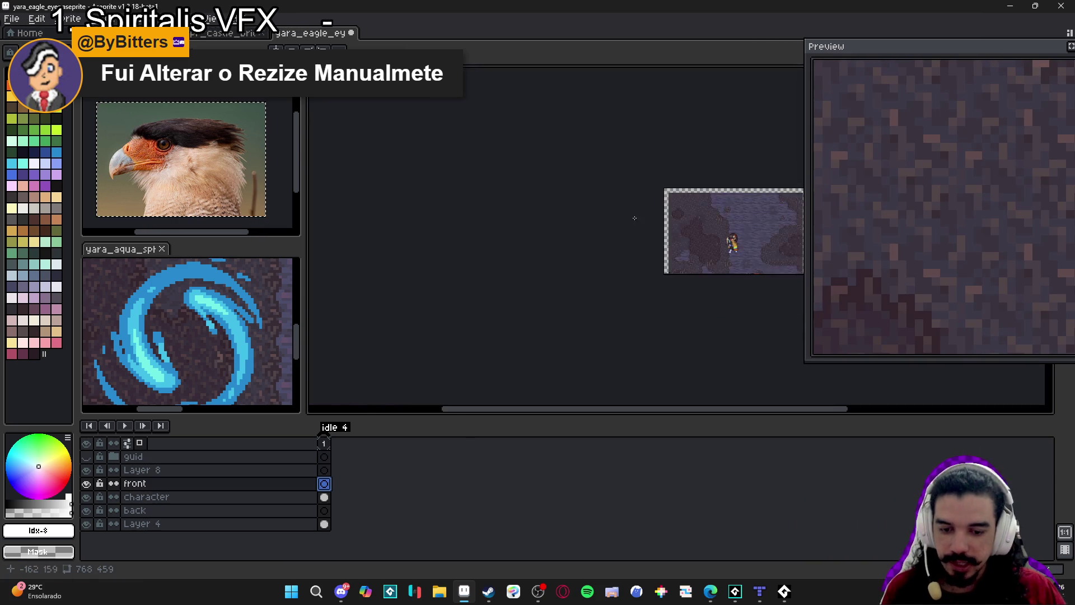
{"action": "scroll", "coordinate": [631, 216], "scroll_direction": "up", "scroll_amount": 3}
{"action": "left_click", "coordinate": [11, 18]}
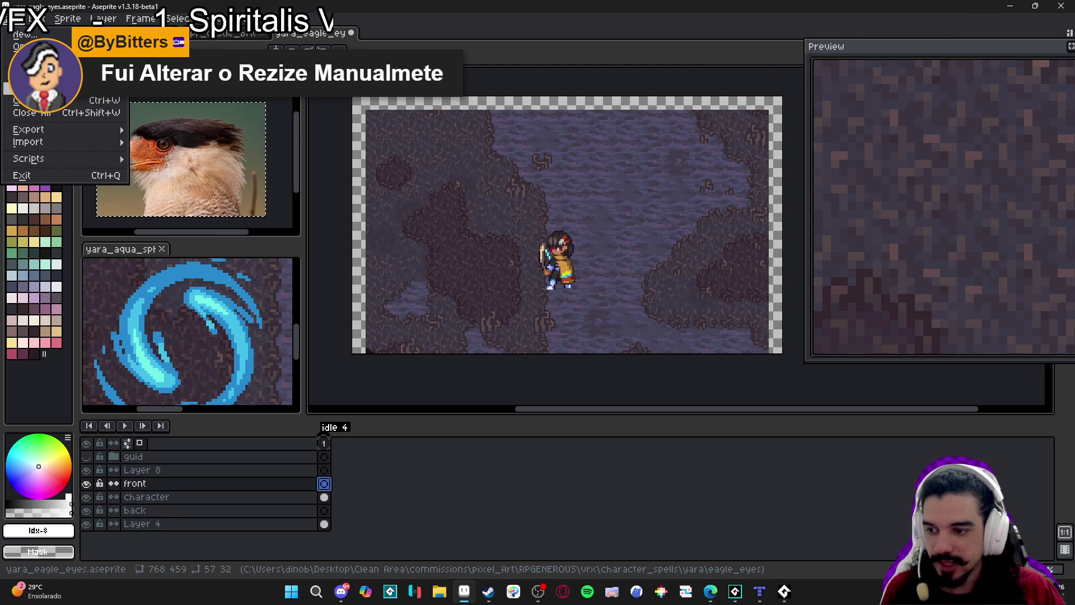
Start a Save As and edit the file name, then cancel without saving
{"action": "left_click", "coordinate": [34, 87]}
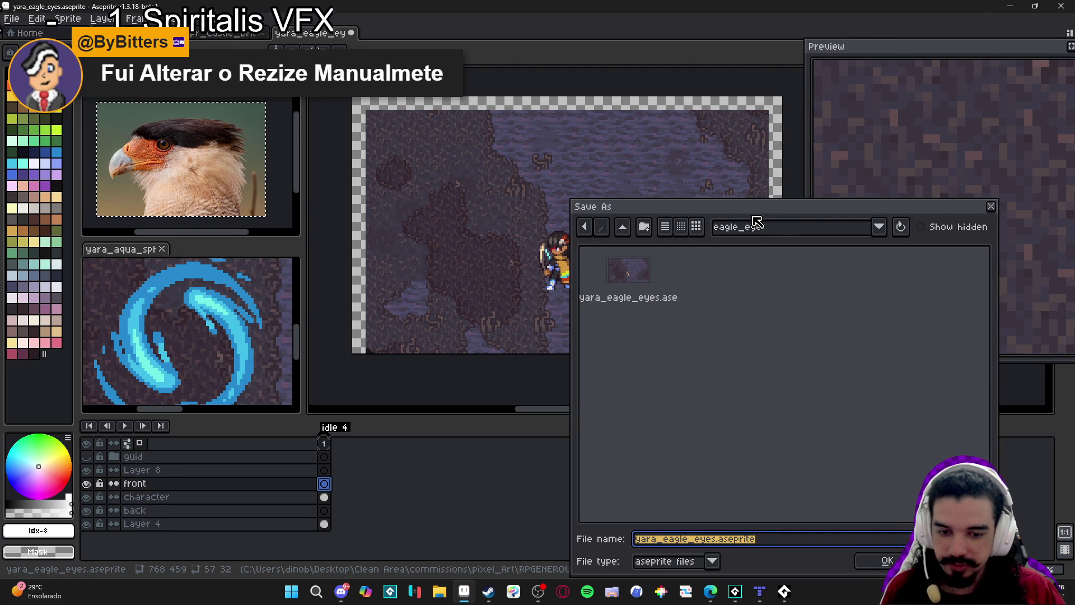
{"action": "left_click_drag", "start_coordinate": [761, 216], "coordinate": [758, 125]}
{"action": "left_click", "coordinate": [723, 451]}
{"action": "double_click", "coordinate": [711, 448]}
{"action": "key", "text": "Escape"}
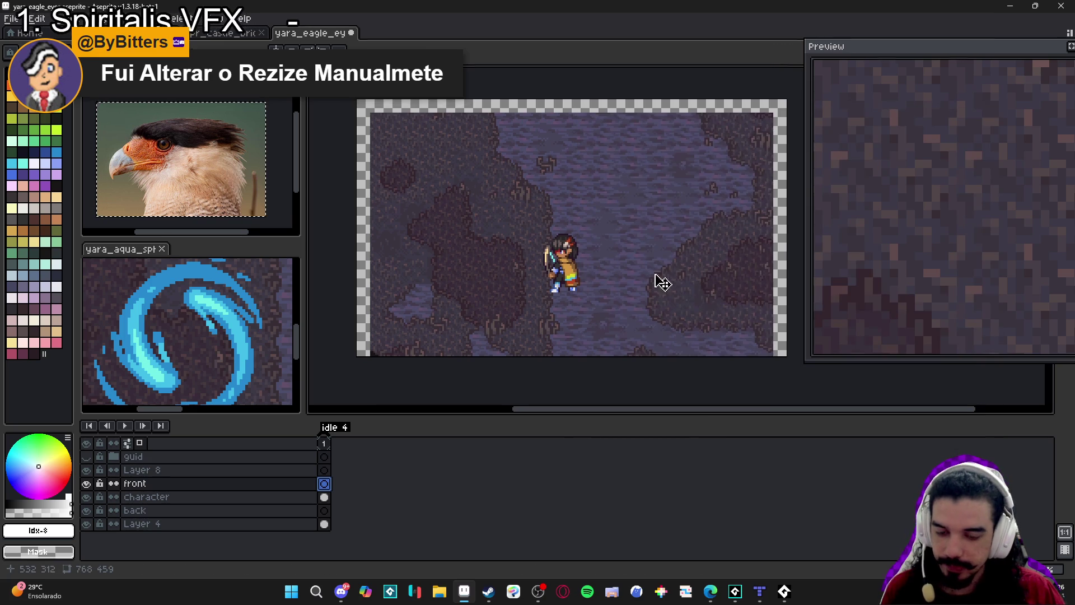
Scale the whole Layer 4 background up to about 165.8% and commit the resize
{"action": "scroll", "coordinate": [587, 289], "scroll_direction": "down", "scroll_amount": 2}
{"action": "scroll", "coordinate": [588, 290], "scroll_direction": "up", "scroll_amount": 1}
{"action": "scroll", "coordinate": [587, 290], "scroll_direction": "up", "scroll_amount": 2}
{"action": "scroll", "coordinate": [644, 314], "scroll_direction": "down", "scroll_amount": 2}
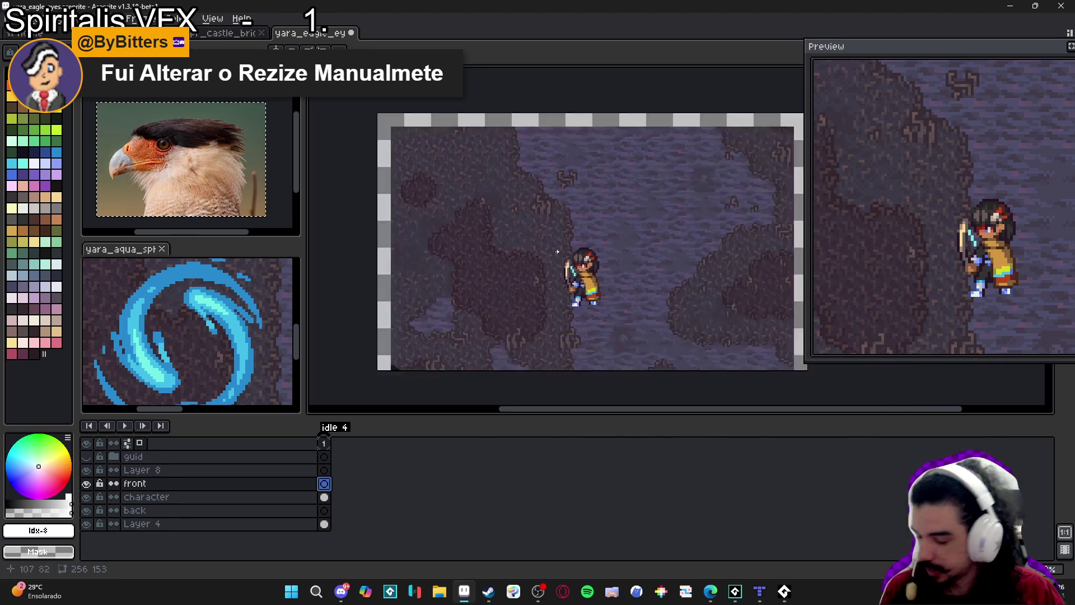
{"action": "left_click", "coordinate": [629, 243], "text": "ctrl"}
{"action": "key", "text": "ctrl+a"}
{"action": "left_click_drag", "start_coordinate": [695, 335], "coordinate": [795, 382]}
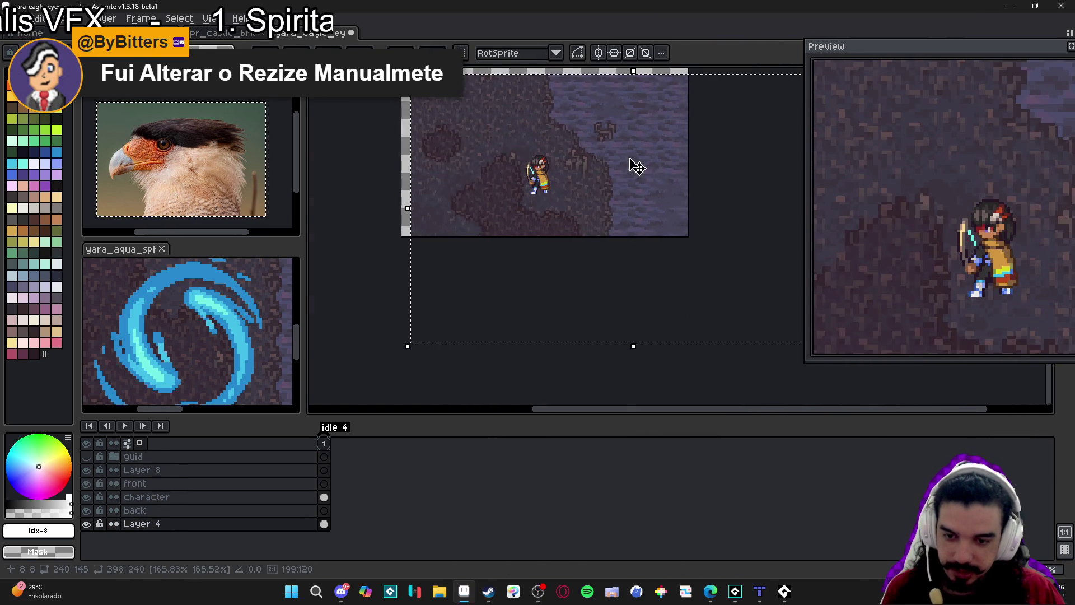
{"action": "scroll", "coordinate": [574, 222], "scroll_direction": "up", "scroll_amount": 1}
{"action": "scroll", "coordinate": [575, 229], "scroll_direction": "up", "scroll_amount": 3}
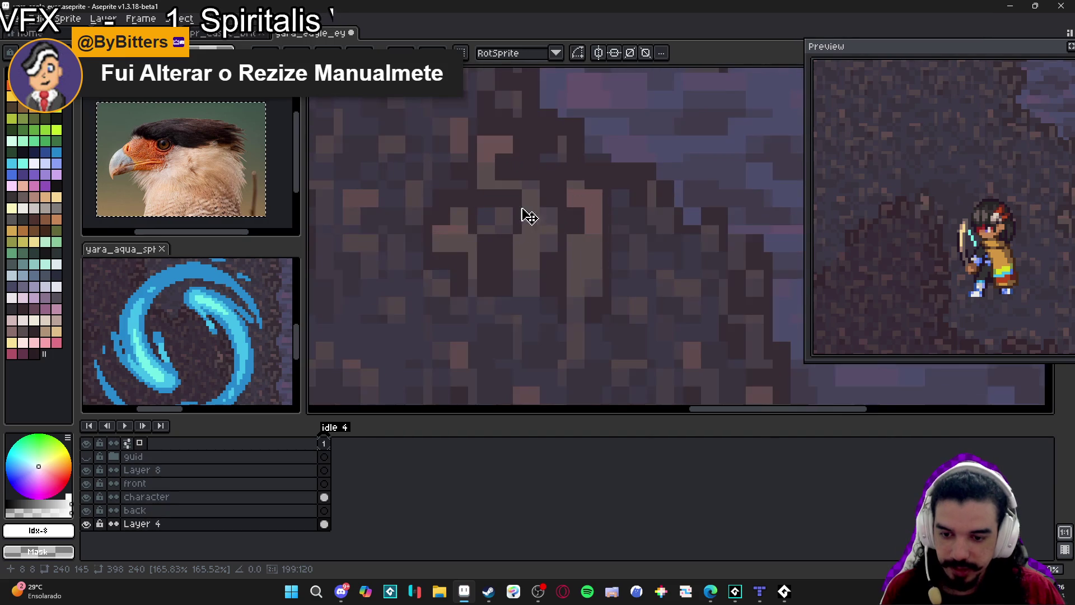
{"action": "scroll", "coordinate": [566, 243], "scroll_direction": "down", "scroll_amount": 4}
{"action": "scroll", "coordinate": [585, 263], "scroll_direction": "up", "scroll_amount": 3}
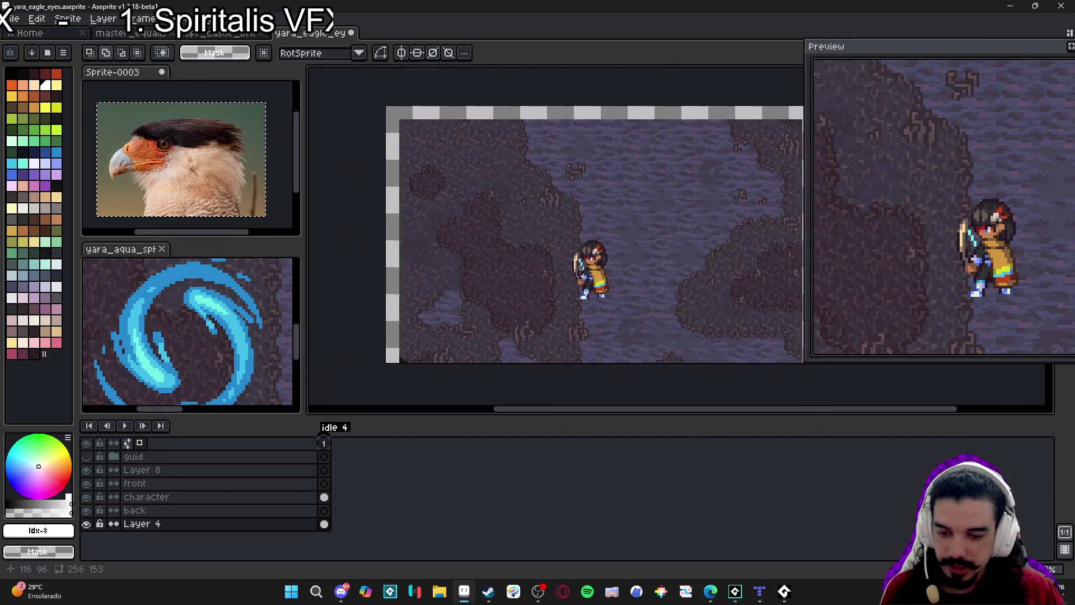
{"action": "key", "text": "Return"}
Return to the character layer with the pencil ready, then bring Discord to the front
{"action": "left_click", "coordinate": [608, 275], "text": "ctrl"}
{"action": "scroll", "coordinate": [607, 278], "scroll_direction": "down", "scroll_amount": 1}
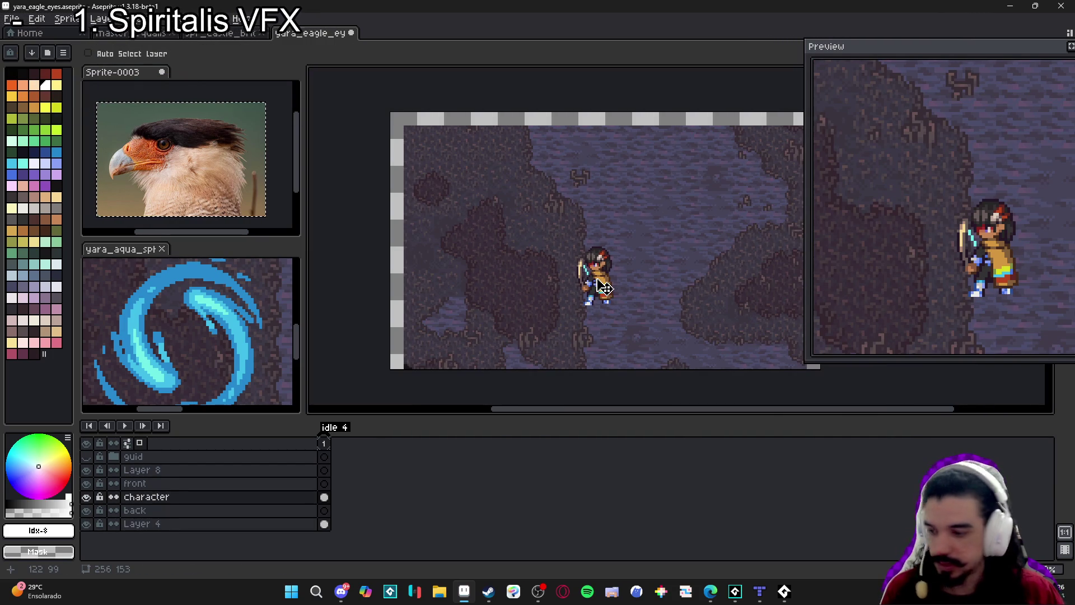
{"action": "key", "text": "m"}
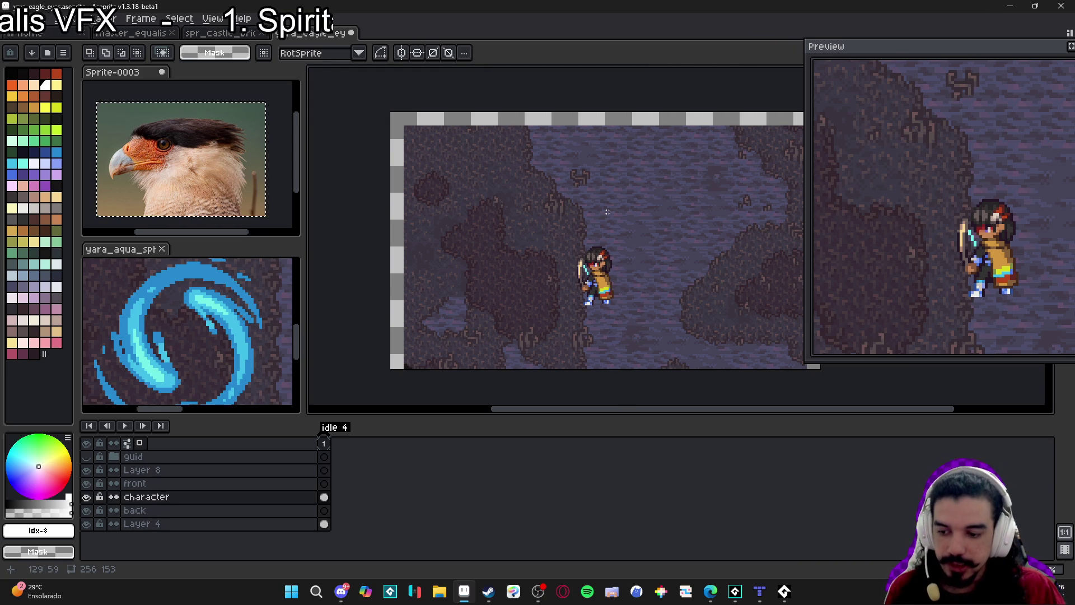
{"action": "key", "text": "b"}
{"action": "scroll", "coordinate": [588, 234], "scroll_direction": "up", "scroll_amount": 1}
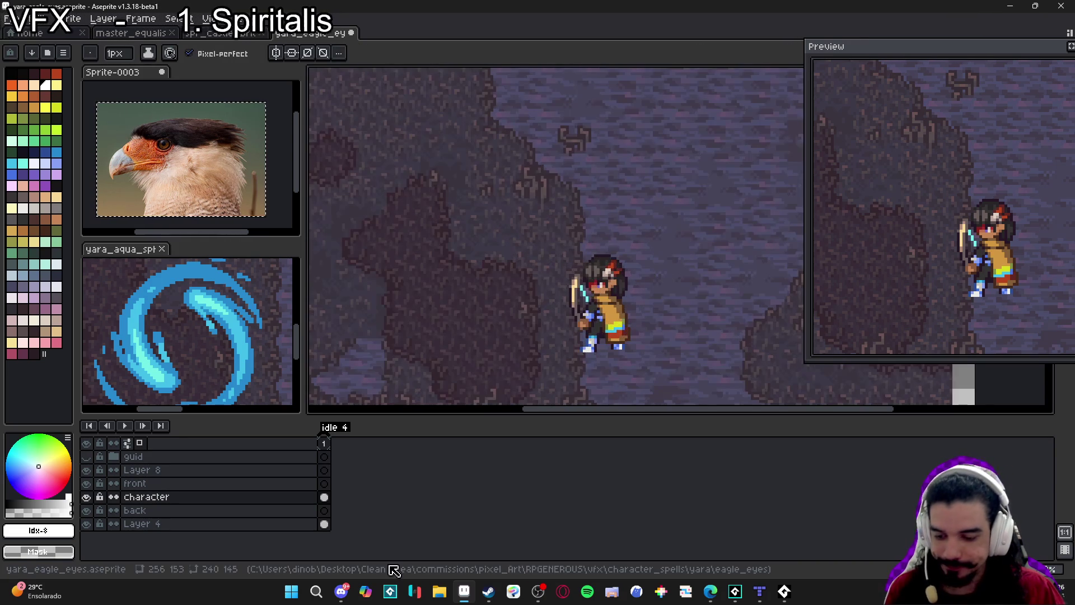
{"action": "left_click", "coordinate": [341, 591]}
{"action": "key", "text": "alt+Tab"}
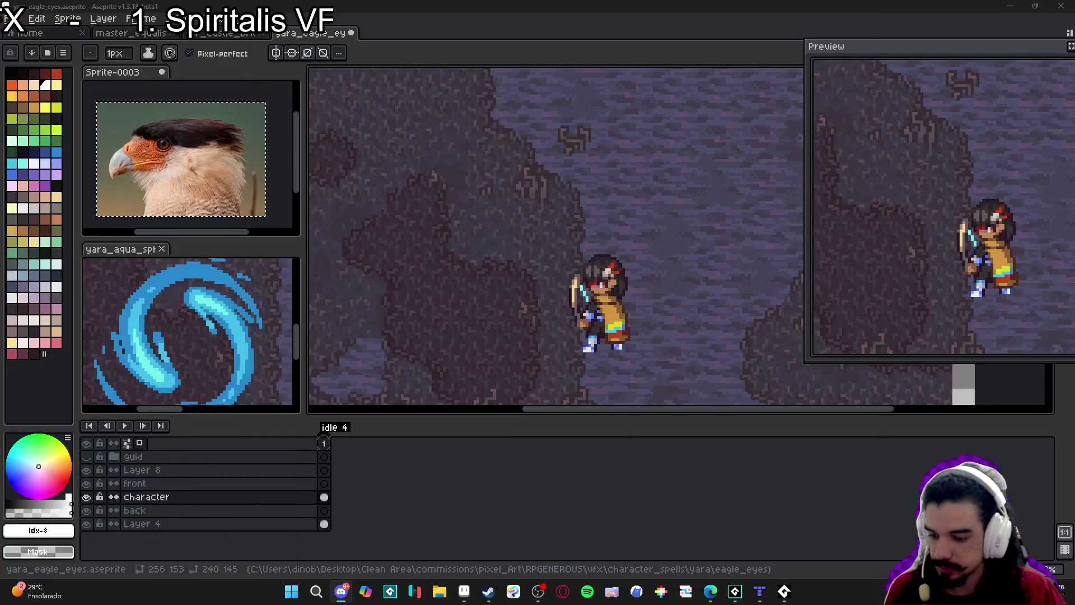
{"action": "key", "text": "alt+Tab"}
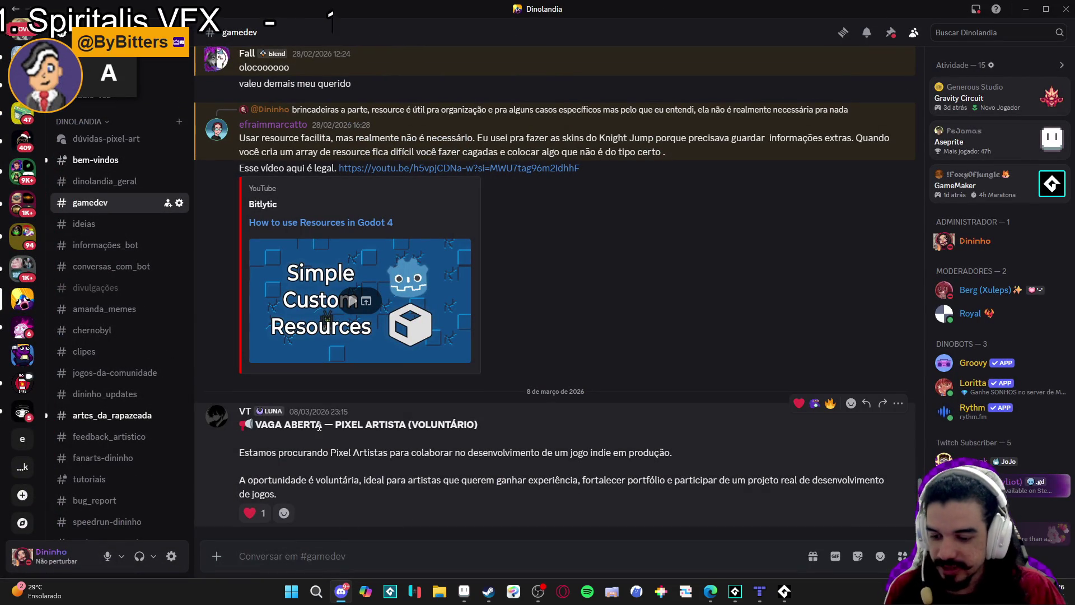
Open #artes_da_rapazeada and view the viewer's pixel-art tree image enlarged
{"action": "left_click_drag", "start_coordinate": [478, 425], "coordinate": [439, 425]}
{"action": "left_click", "coordinate": [439, 426]}
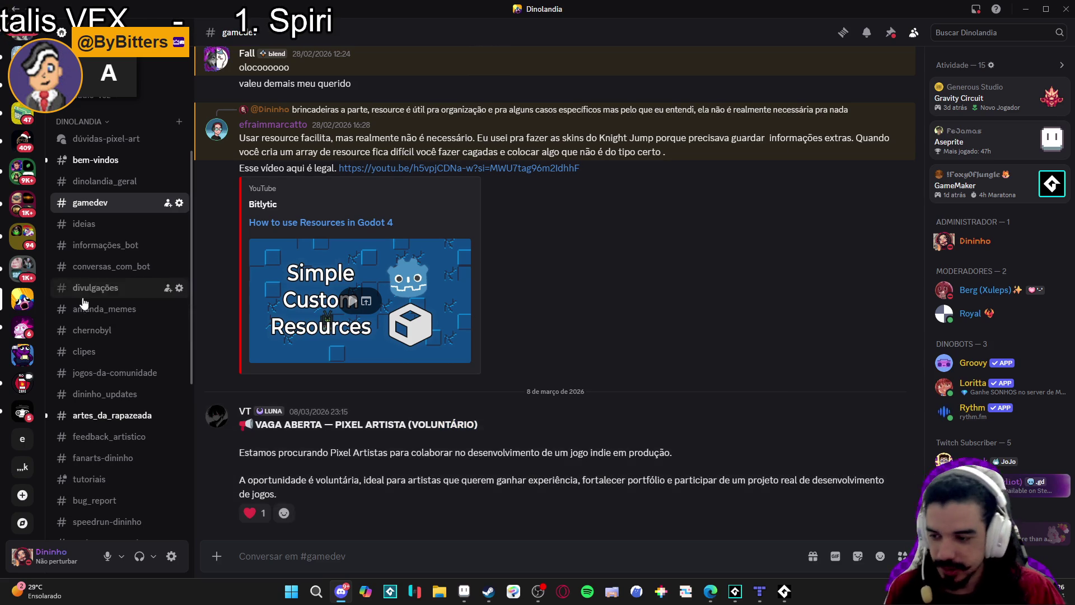
{"action": "left_click", "coordinate": [101, 415]}
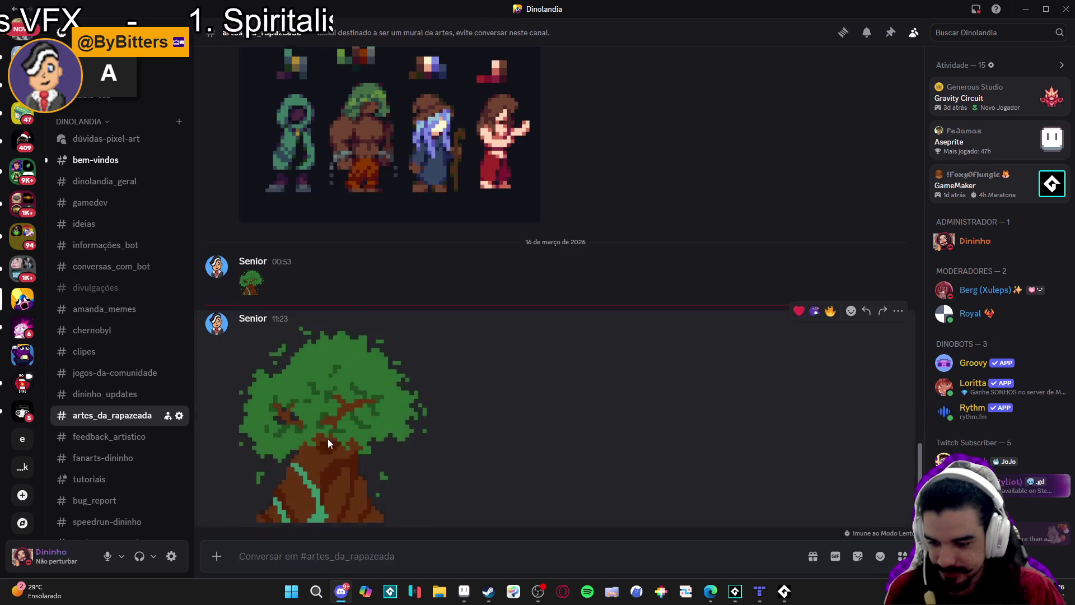
{"action": "left_click", "coordinate": [324, 420]}
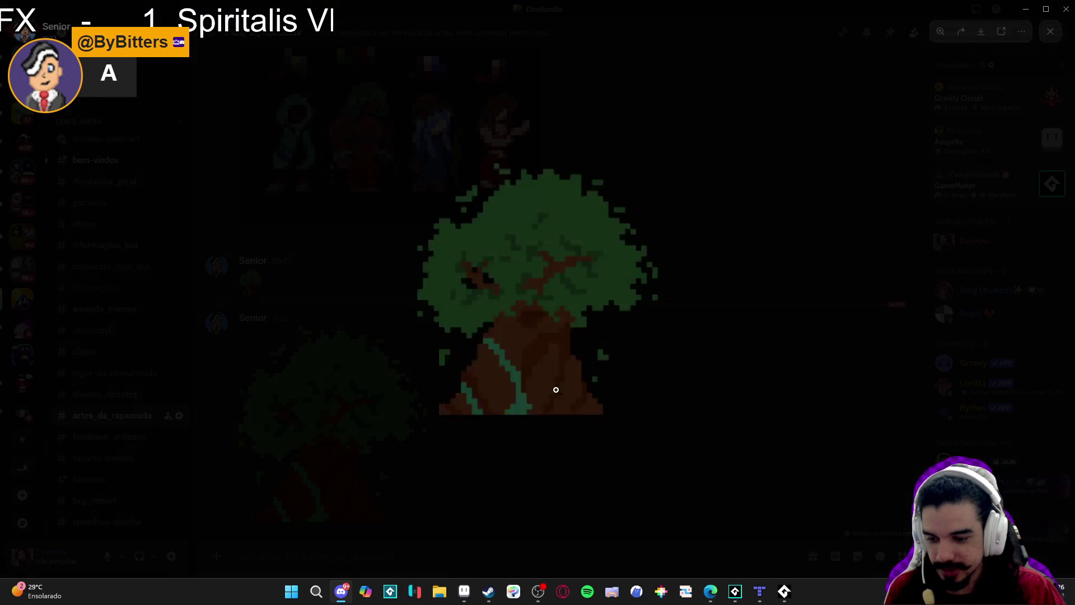
{"action": "left_click", "coordinate": [595, 479]}
Re-examine the tree image, check #dininho_updates, then move on to the spear-thrust GIF browser
{"action": "left_click", "coordinate": [307, 432]}
{"action": "left_click", "coordinate": [510, 500]}
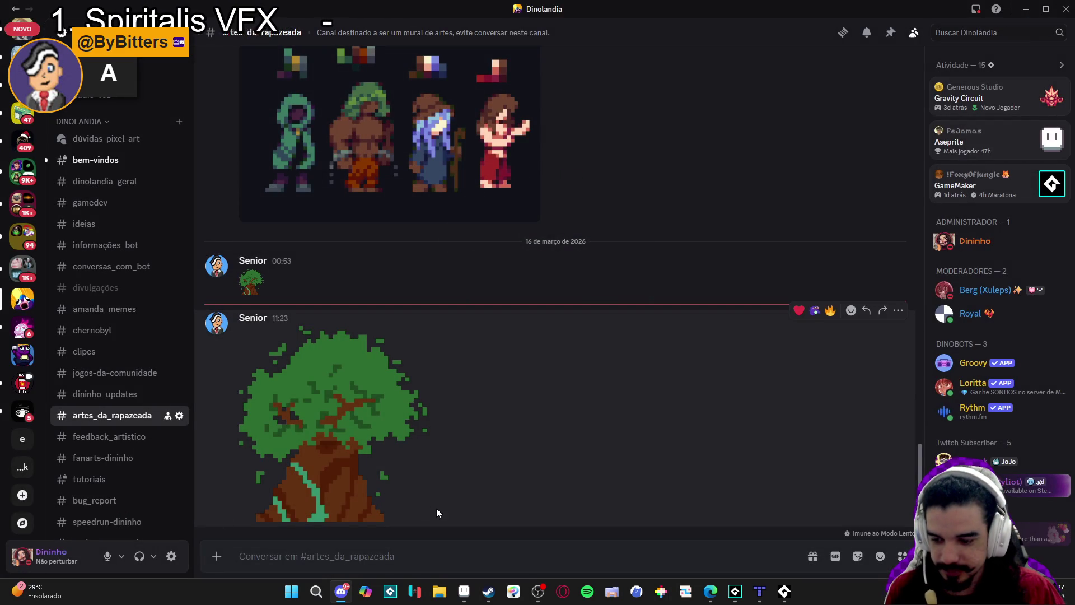
{"action": "left_click", "coordinate": [378, 373]}
{"action": "left_click", "coordinate": [428, 454]}
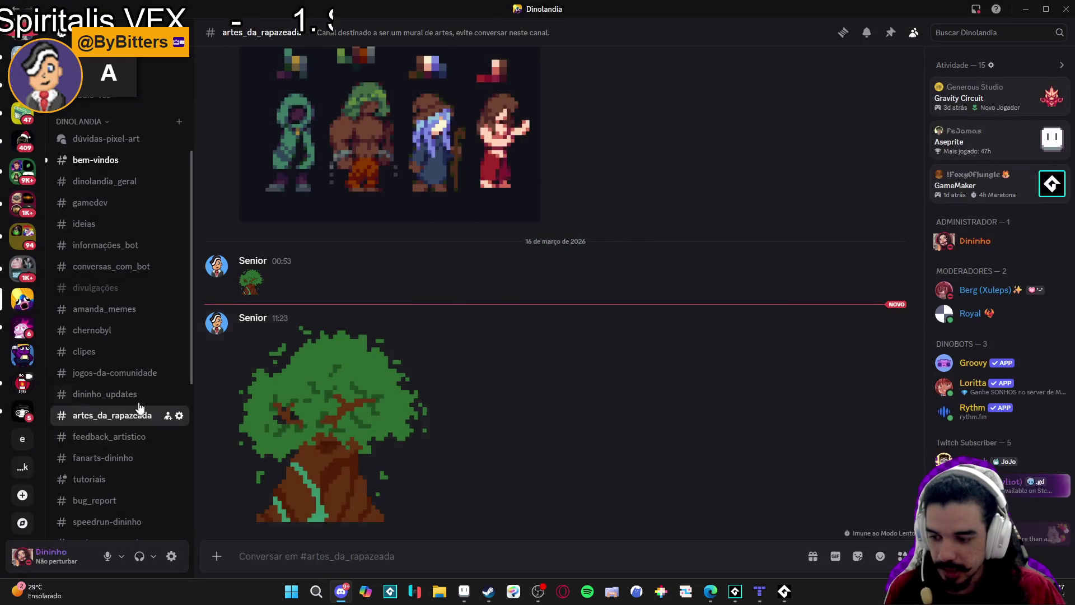
{"action": "left_click", "coordinate": [104, 395]}
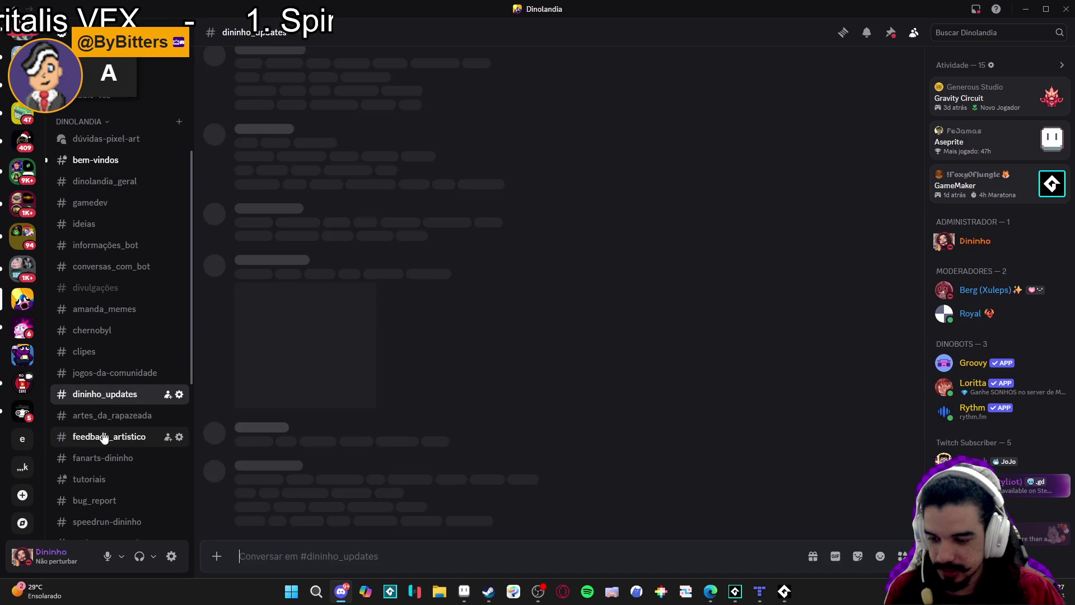
{"action": "left_click", "coordinate": [104, 415]}
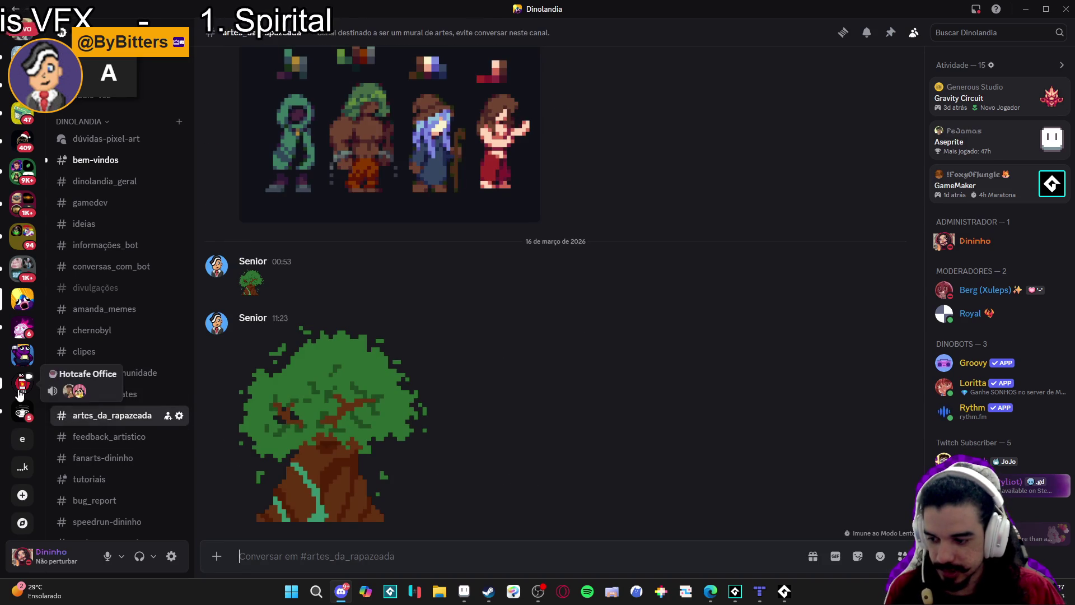
{"action": "key", "text": "alt+Tab"}
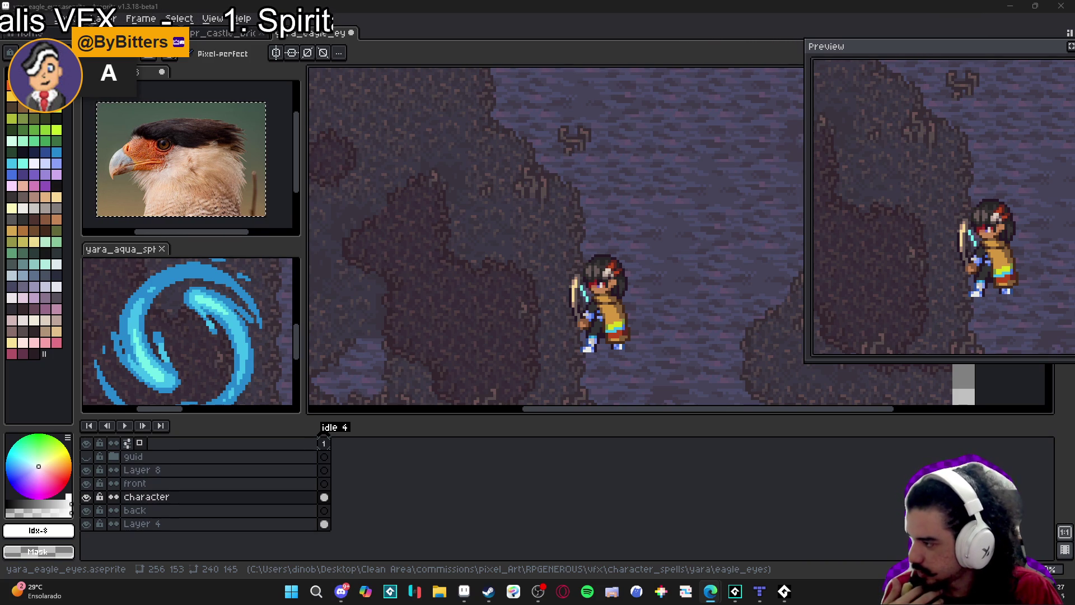
{"action": "key", "text": "alt+Tab"}
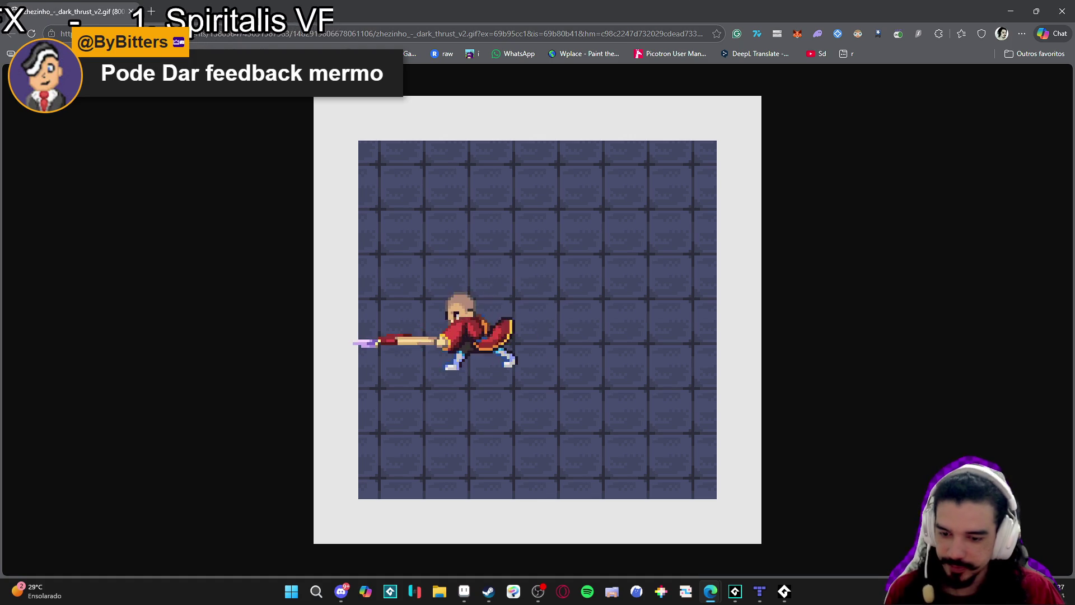
Watch the second spear-thrust GIF version in Edge, then return to the yara_eagle_eyes sprite
{"action": "left_click", "coordinate": [341, 591]}
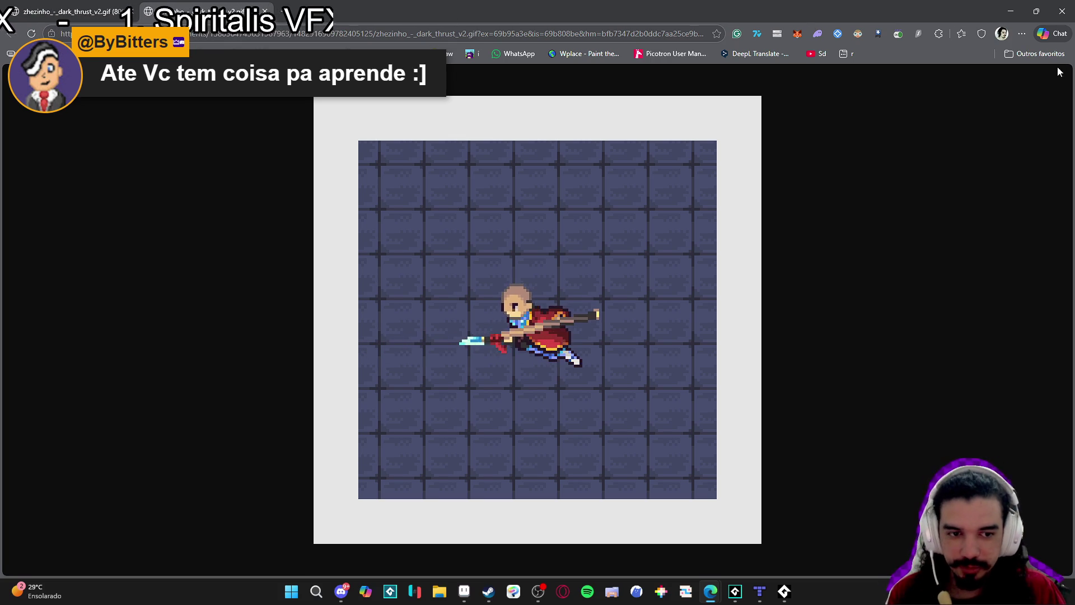
{"action": "key", "text": "alt+Tab"}
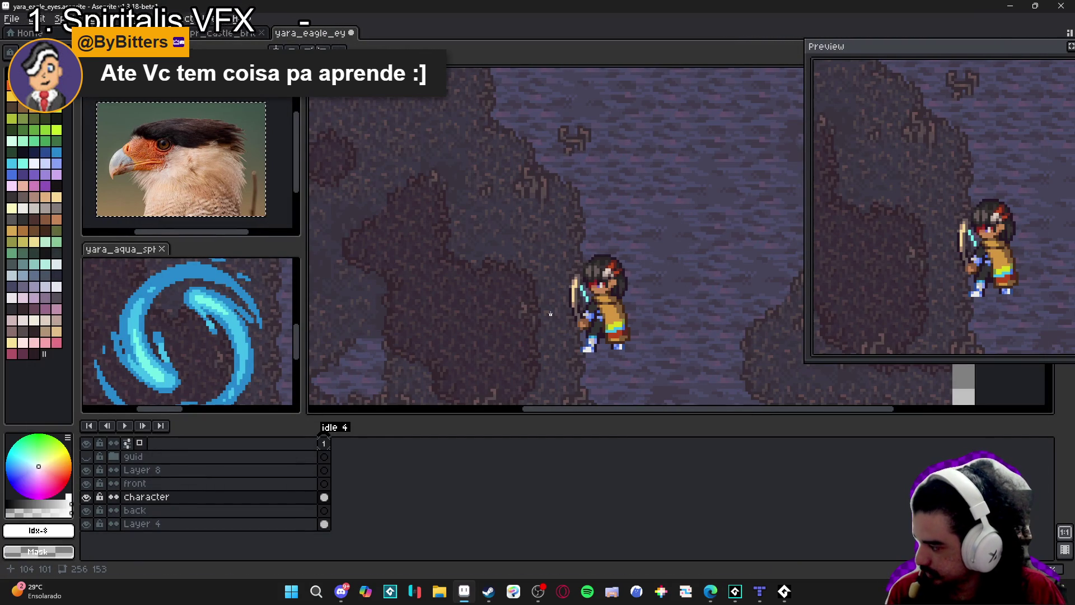
Copy the tree image from Discord and create Sprite-0004 from it in Aseprite
{"action": "left_click", "coordinate": [341, 593]}
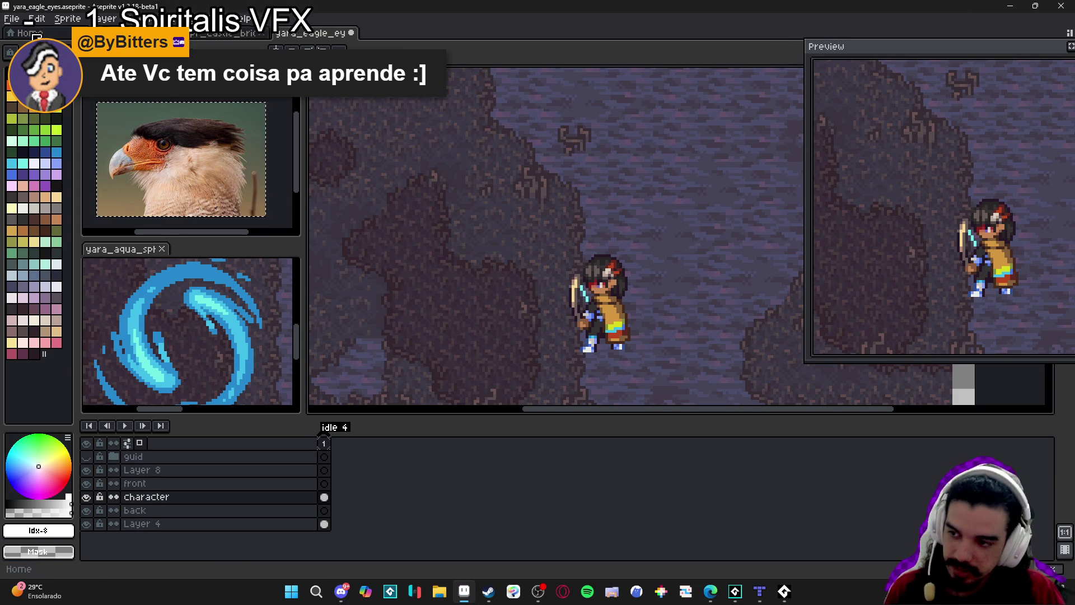
{"action": "key", "text": "ctrl+n"}
{"action": "left_click", "coordinate": [507, 413]}
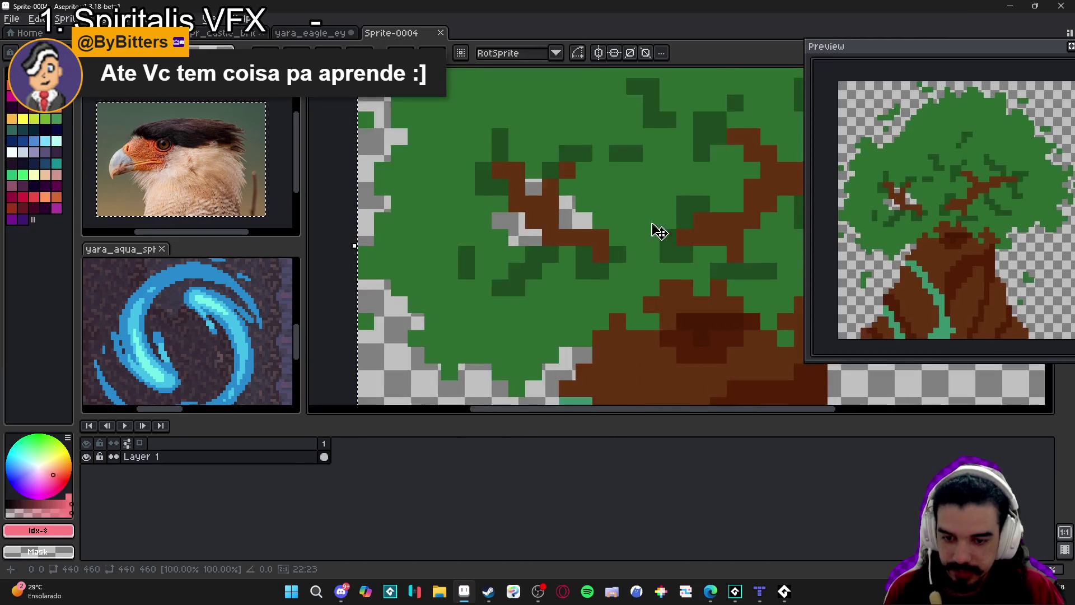
Measure one enlarged pixel block of the tree, then shrink the sprite to 44×46 px
{"action": "scroll", "coordinate": [517, 265], "scroll_direction": "up", "scroll_amount": 2}
{"action": "key", "text": "m"}
{"action": "scroll", "coordinate": [474, 280], "scroll_direction": "up", "scroll_amount": 2}
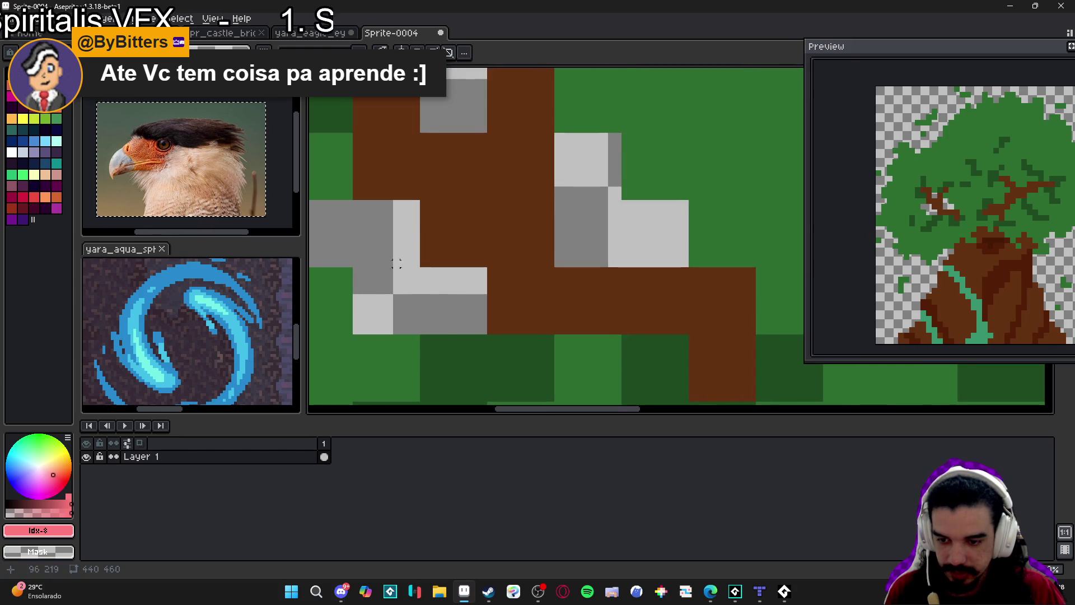
{"action": "left_click_drag", "start_coordinate": [424, 266], "coordinate": [483, 195]}
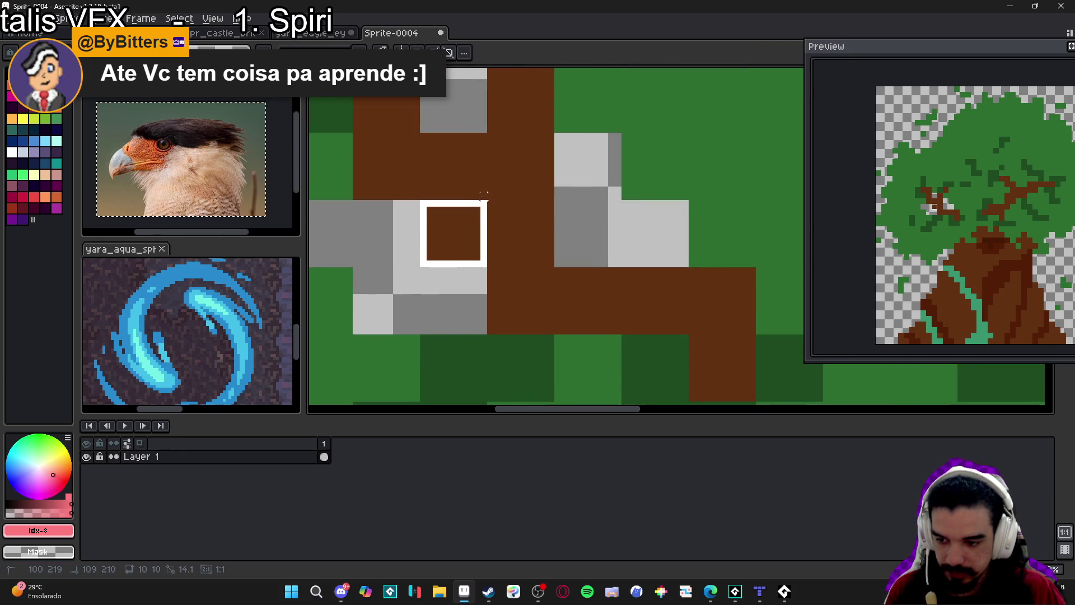
{"action": "scroll", "coordinate": [442, 224], "scroll_direction": "down", "scroll_amount": 3}
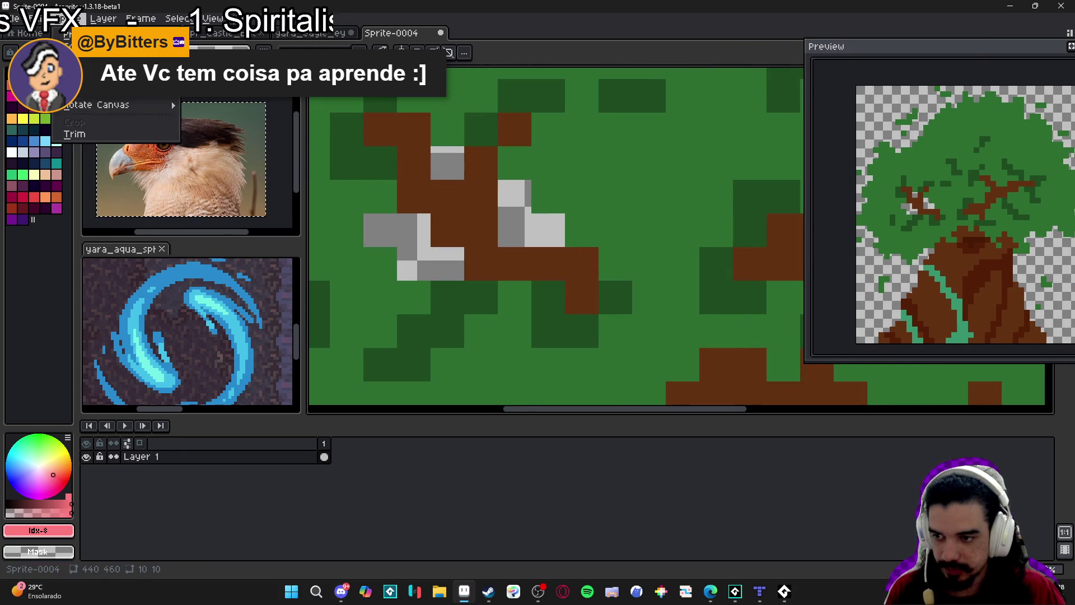
{"action": "left_click", "coordinate": [92, 84]}
{"action": "key", "text": "BackSpace"}
{"action": "key", "text": "Return"}
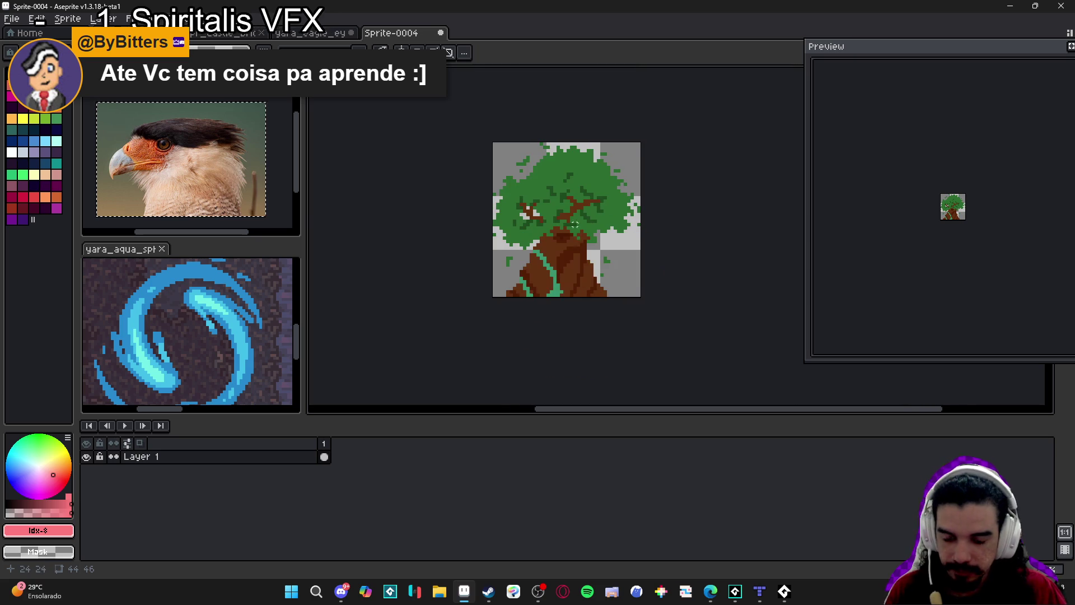
Enlarge the canvas to 142×86 px around the tree
{"action": "type", "text": "c142"}
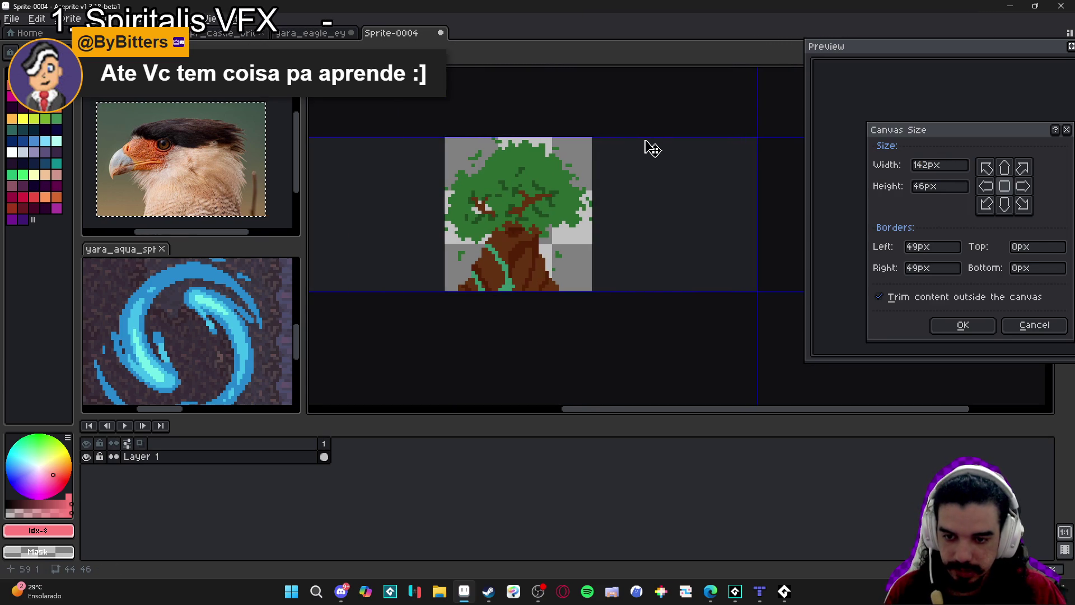
{"action": "key", "text": "Tab"}
{"action": "type", "text": "86"}
{"action": "left_click", "coordinate": [955, 328]}
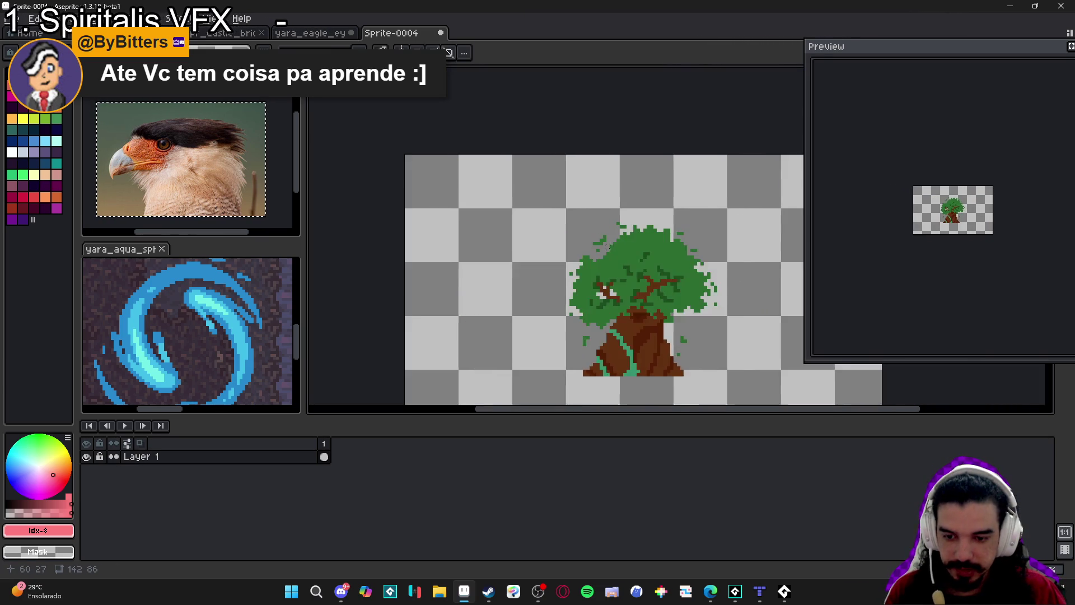
{"action": "scroll", "coordinate": [609, 246], "scroll_direction": "up", "scroll_amount": 2}
Pick the leaf green #2d6d30 and draw trial strokes left of the tree
{"action": "left_click", "coordinate": [565, 202], "text": "alt"}
{"action": "scroll", "coordinate": [515, 225], "scroll_direction": "down", "scroll_amount": 1}
{"action": "scroll", "coordinate": [516, 225], "scroll_direction": "down", "scroll_amount": 1}
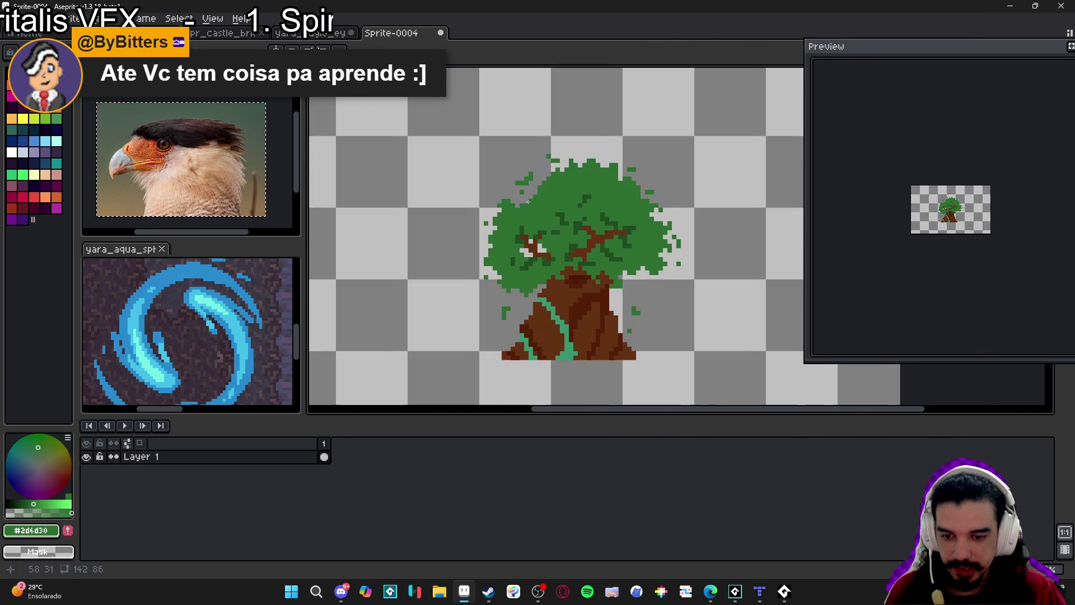
{"action": "scroll", "coordinate": [430, 197], "scroll_direction": "up", "scroll_amount": 1}
{"action": "scroll", "coordinate": [434, 248], "scroll_direction": "down", "scroll_amount": 1}
{"action": "mouse_move", "coordinate": [446, 187]}
{"action": "left_mouse_down"}
{"action": "mouse_move", "coordinate": [465, 187]}
{"action": "mouse_move", "coordinate": [460, 204]}
{"action": "mouse_move", "coordinate": [406, 191]}
{"action": "mouse_move", "coordinate": [451, 210]}
{"action": "left_mouse_up"}
{"action": "left_click", "coordinate": [453, 191]}
{"action": "scroll", "coordinate": [448, 191], "scroll_direction": "up", "scroll_amount": 1}
{"action": "scroll", "coordinate": [448, 224], "scroll_direction": "down", "scroll_amount": 1}
Undo the trial green strokes and place a single green test pixel
{"action": "key", "text": "ctrl+z"}
{"action": "key", "text": "ctrl+z"}
{"action": "key", "text": "ctrl+z"}
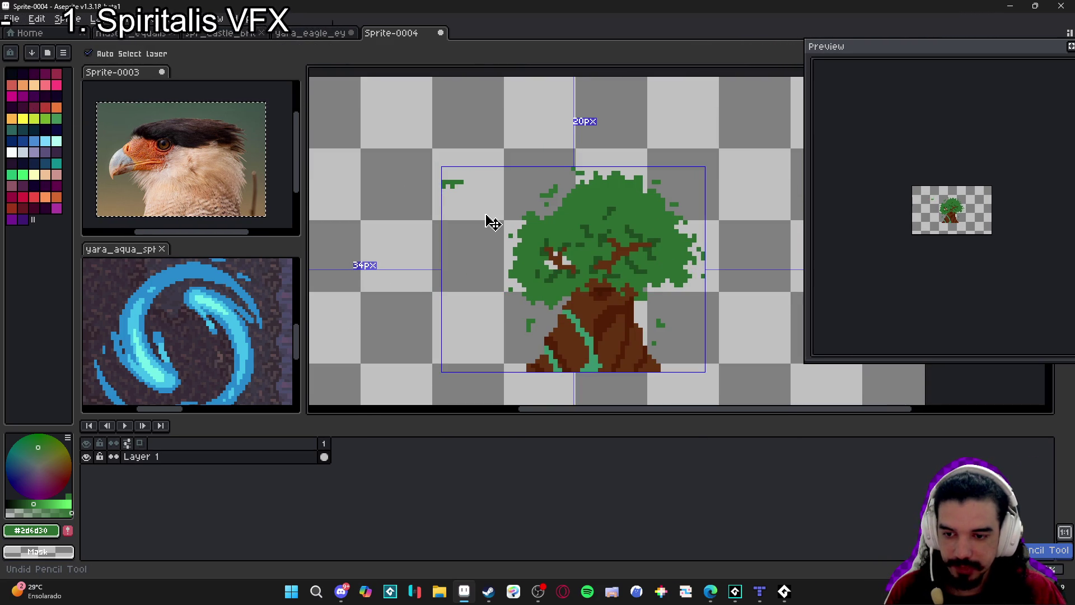
{"action": "key", "text": "ctrl+z"}
{"action": "key", "text": "ctrl+z"}
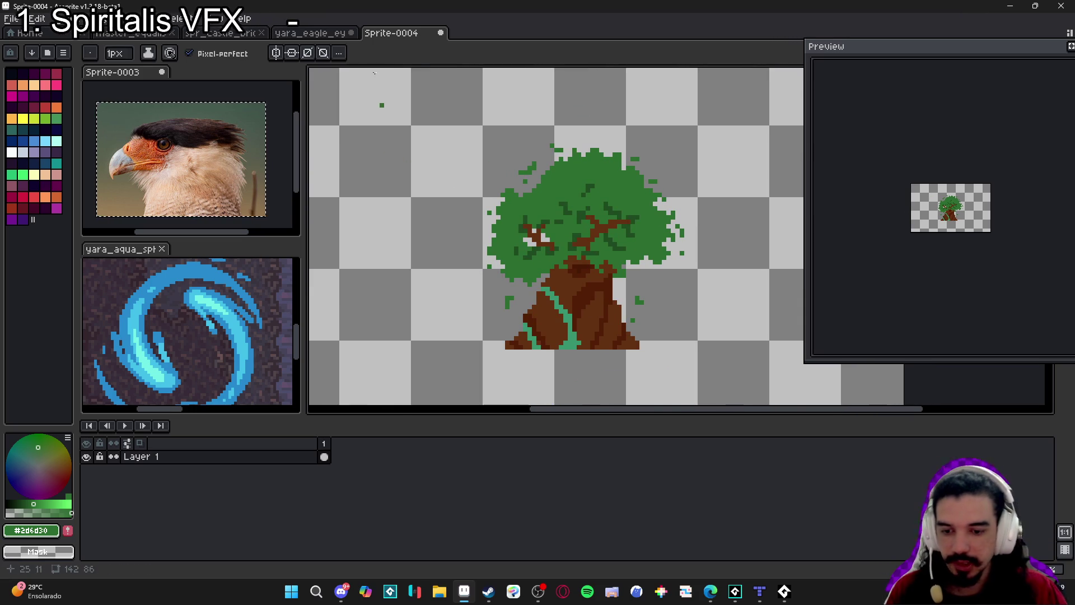
{"action": "left_click", "coordinate": [704, 262]}
{"action": "scroll", "coordinate": [555, 209], "scroll_direction": "up", "scroll_amount": 1}
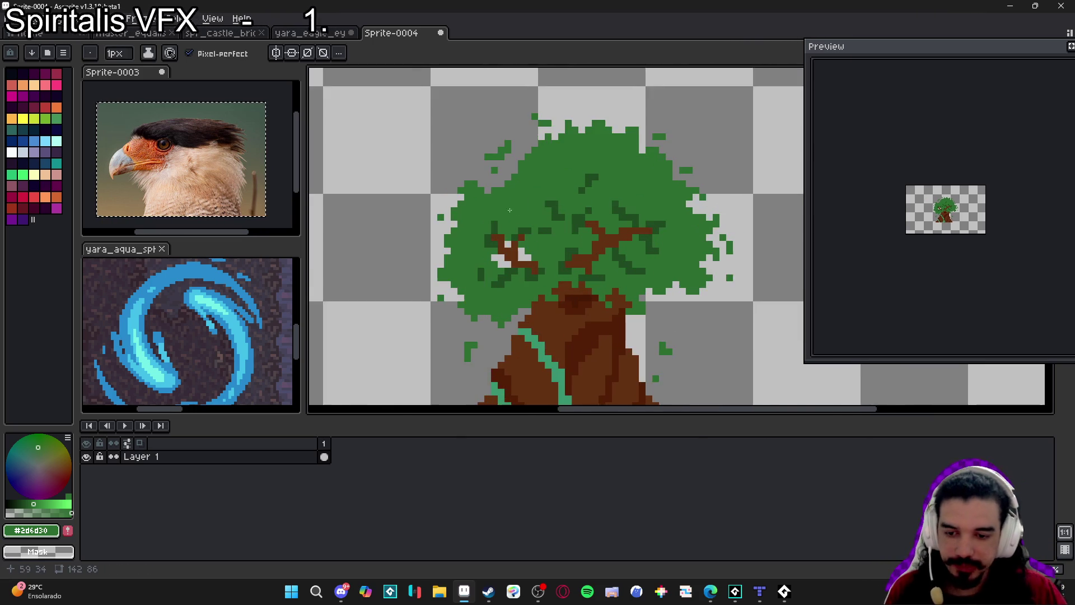
{"action": "scroll", "coordinate": [554, 208], "scroll_direction": "up", "scroll_amount": 1}
{"action": "scroll", "coordinate": [444, 243], "scroll_direction": "down", "scroll_amount": 1}
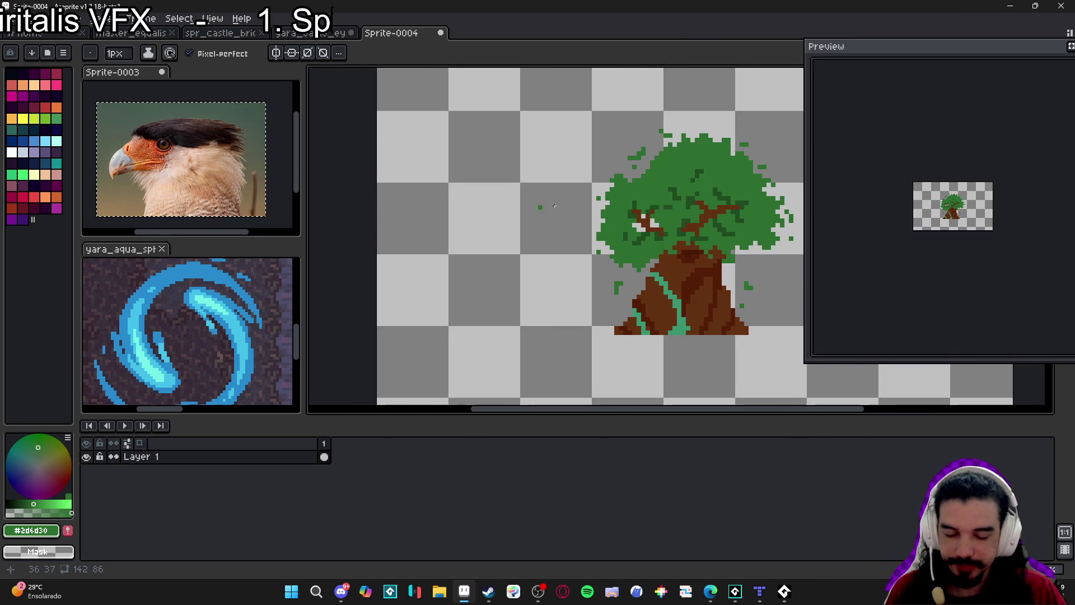
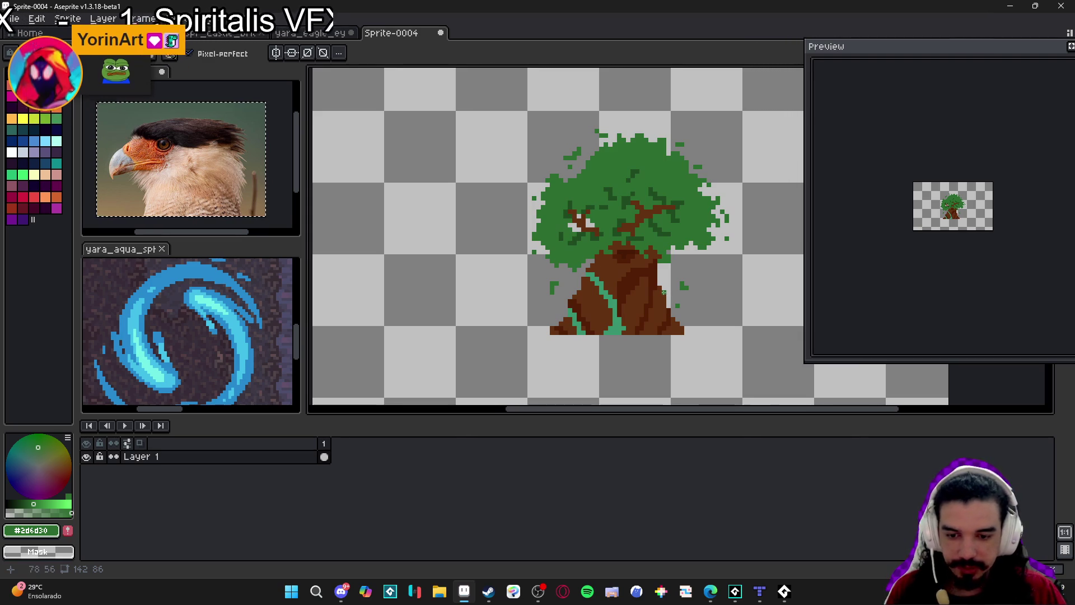
Pencil a small solid green foliage clump to the left of the tree
{"action": "scroll", "coordinate": [592, 310], "scroll_direction": "down", "scroll_amount": 1}
{"action": "scroll", "coordinate": [566, 293], "scroll_direction": "up", "scroll_amount": 3}
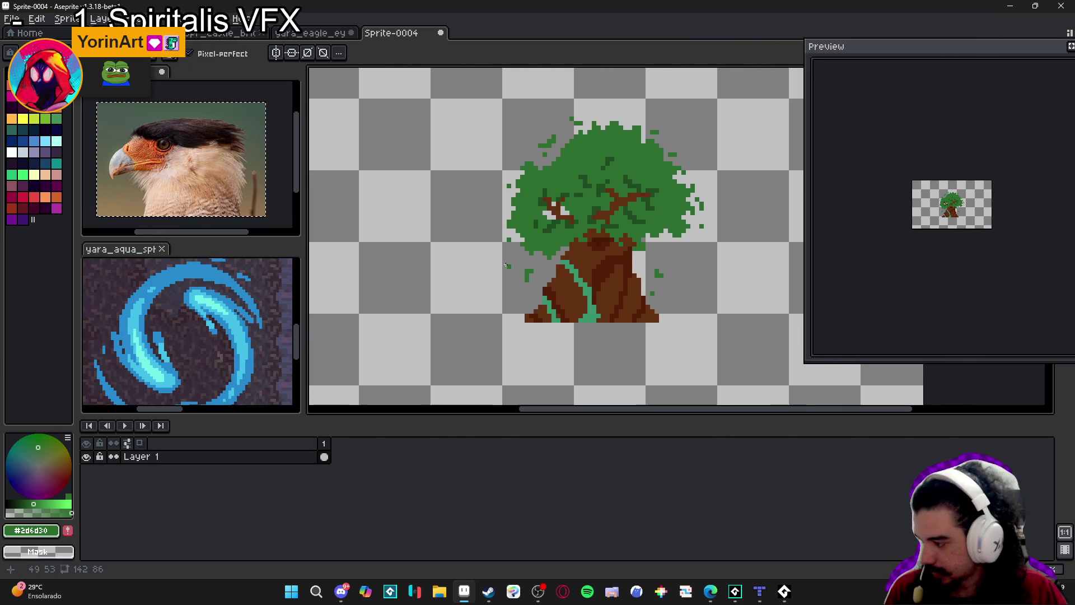
{"action": "scroll", "coordinate": [407, 258], "scroll_direction": "down", "scroll_amount": 1}
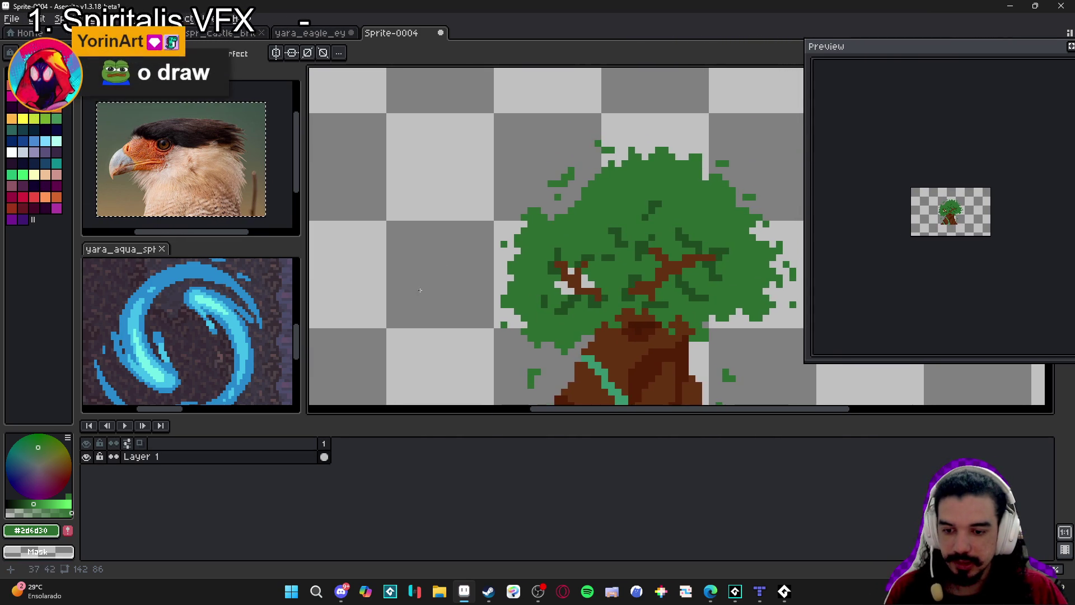
{"action": "scroll", "coordinate": [456, 211], "scroll_direction": "up", "scroll_amount": 1}
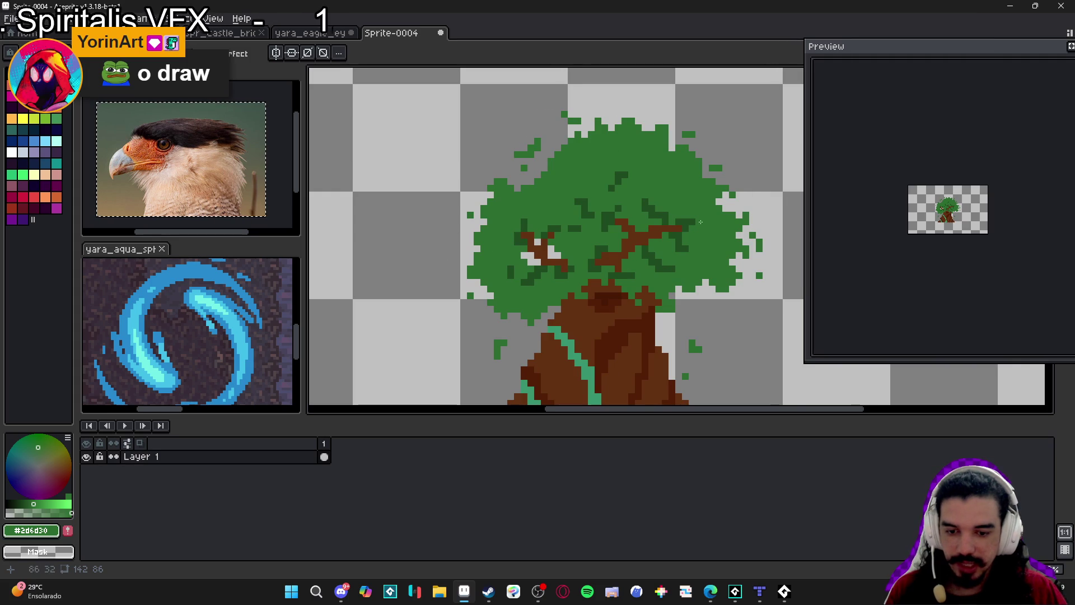
{"action": "scroll", "coordinate": [558, 187], "scroll_direction": "down", "scroll_amount": 1}
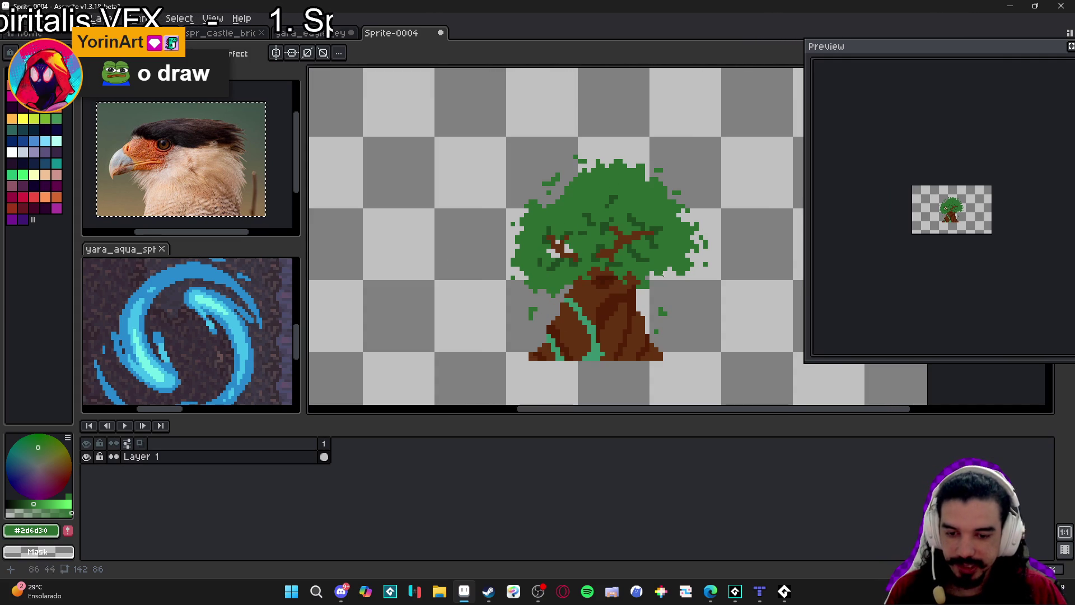
{"action": "scroll", "coordinate": [496, 256], "scroll_direction": "left", "scroll_amount": 1}
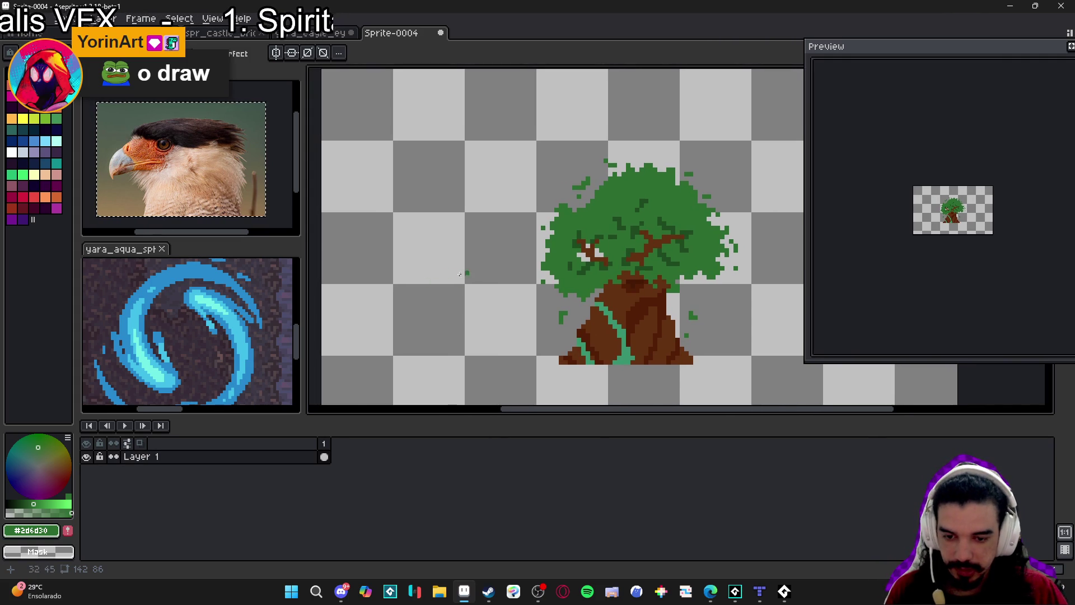
{"action": "scroll", "coordinate": [490, 270], "scroll_direction": "up", "scroll_amount": 1}
{"action": "scroll", "coordinate": [448, 274], "scroll_direction": "left", "scroll_amount": 1}
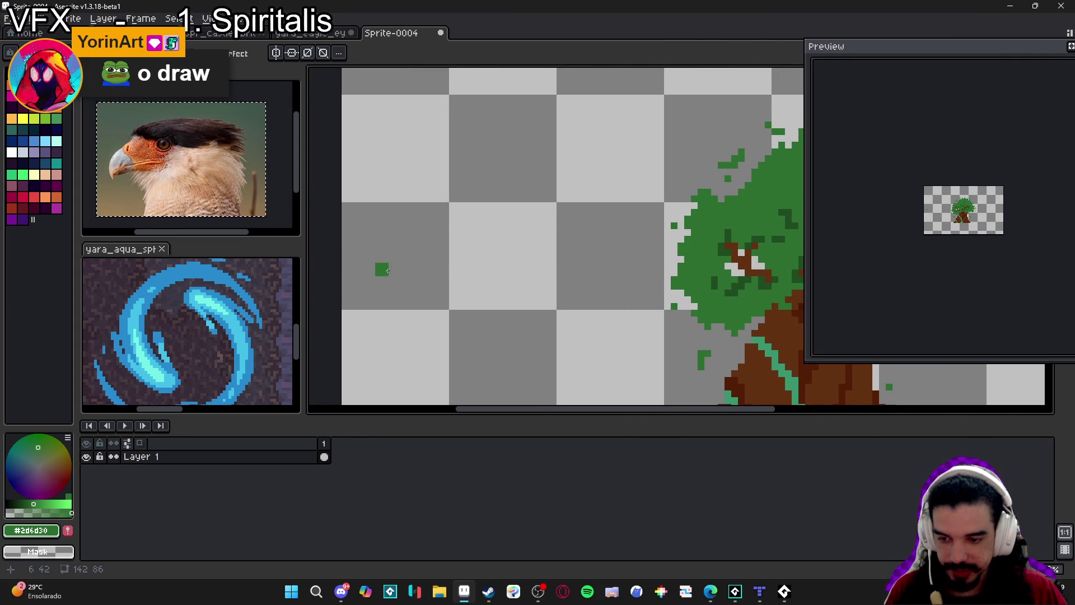
{"action": "scroll", "coordinate": [425, 268], "scroll_direction": "left", "scroll_amount": 1}
{"action": "left_click", "coordinate": [478, 268]}
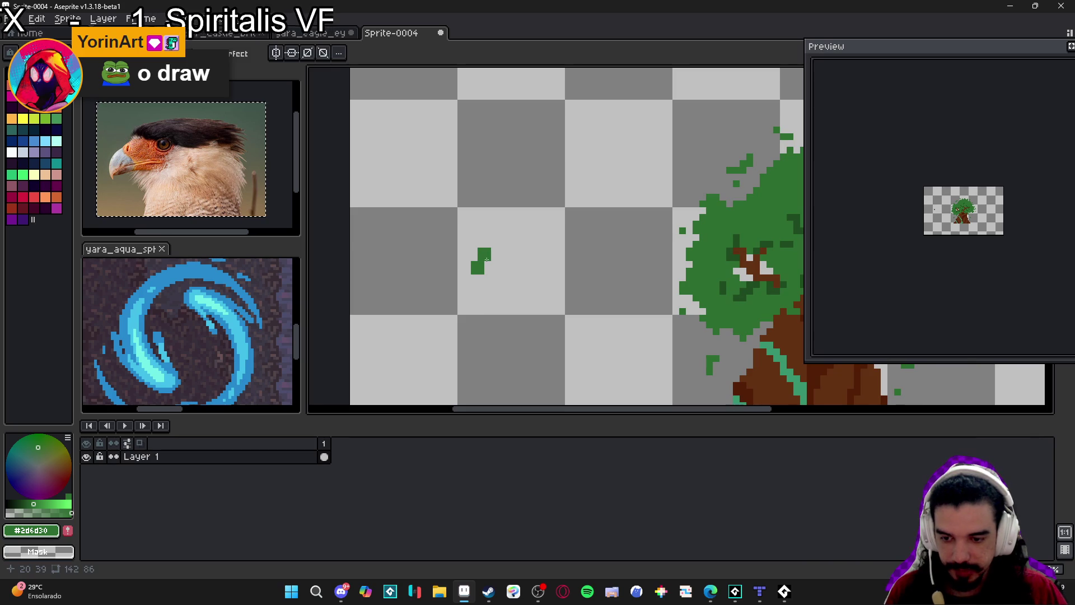
{"action": "left_click", "coordinate": [474, 275]}
{"action": "left_click", "coordinate": [495, 275]}
{"action": "left_click", "coordinate": [494, 282]}
{"action": "left_click", "coordinate": [507, 268]}
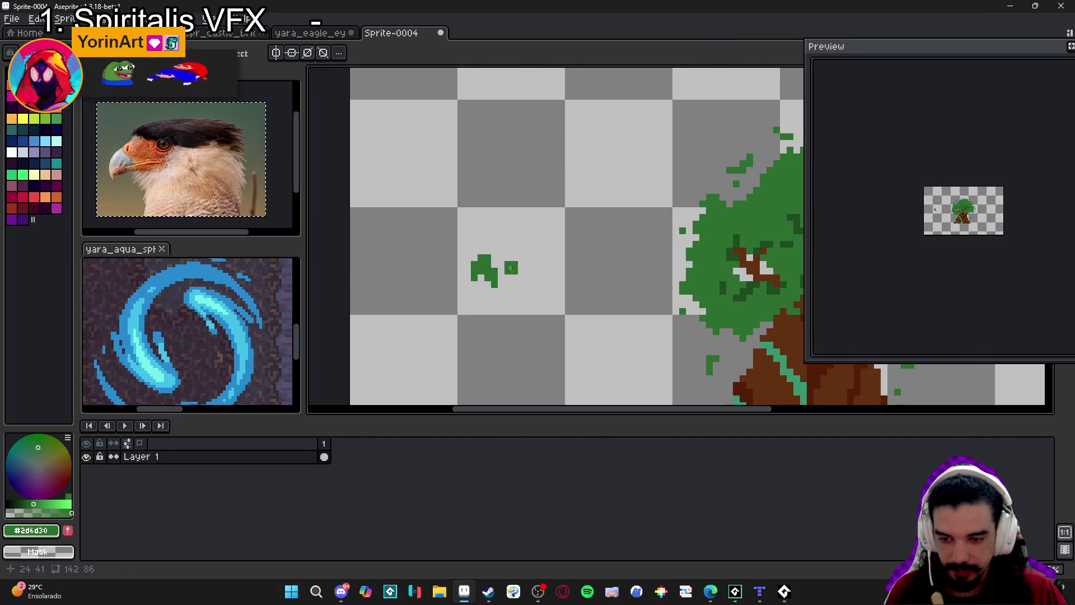
{"action": "left_click", "coordinate": [508, 277]}
{"action": "left_click", "coordinate": [519, 262]}
{"action": "left_click", "coordinate": [477, 253]}
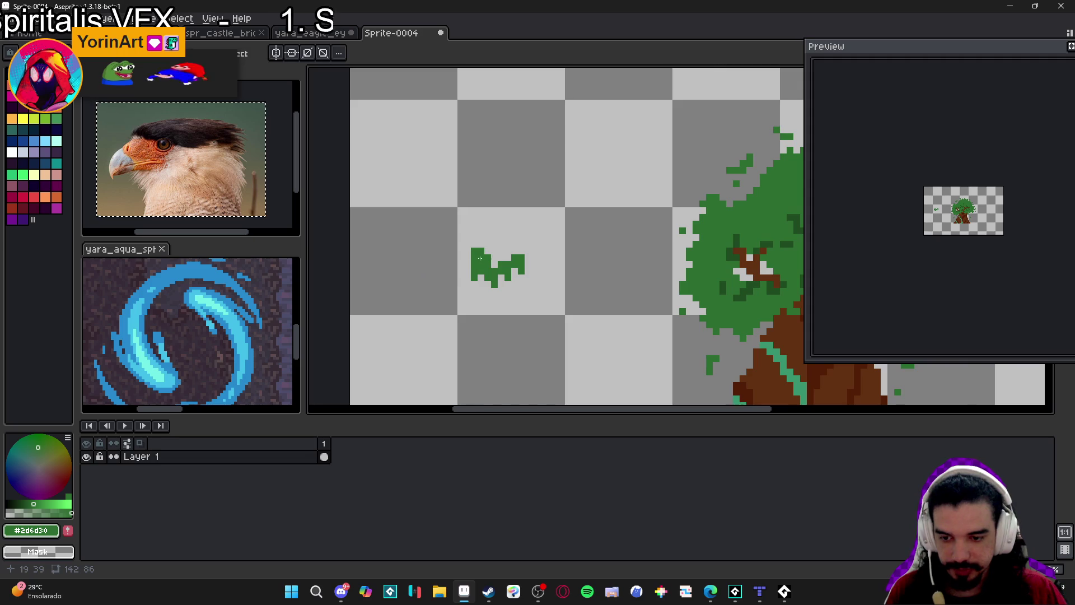
{"action": "left_click", "coordinate": [464, 257]}
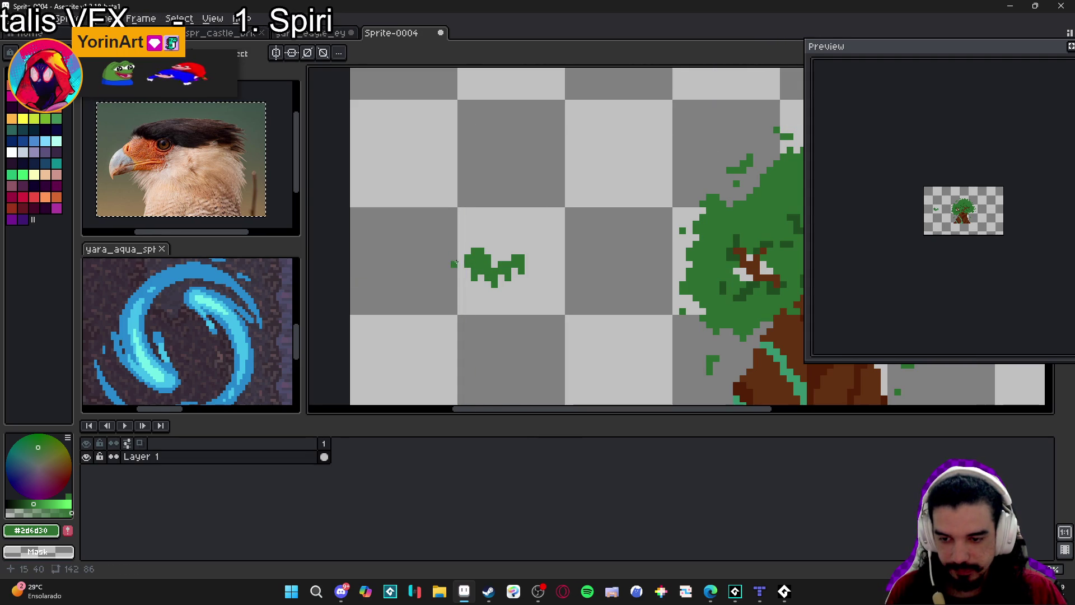
{"action": "left_click", "coordinate": [460, 265]}
{"action": "left_click", "coordinate": [504, 264]}
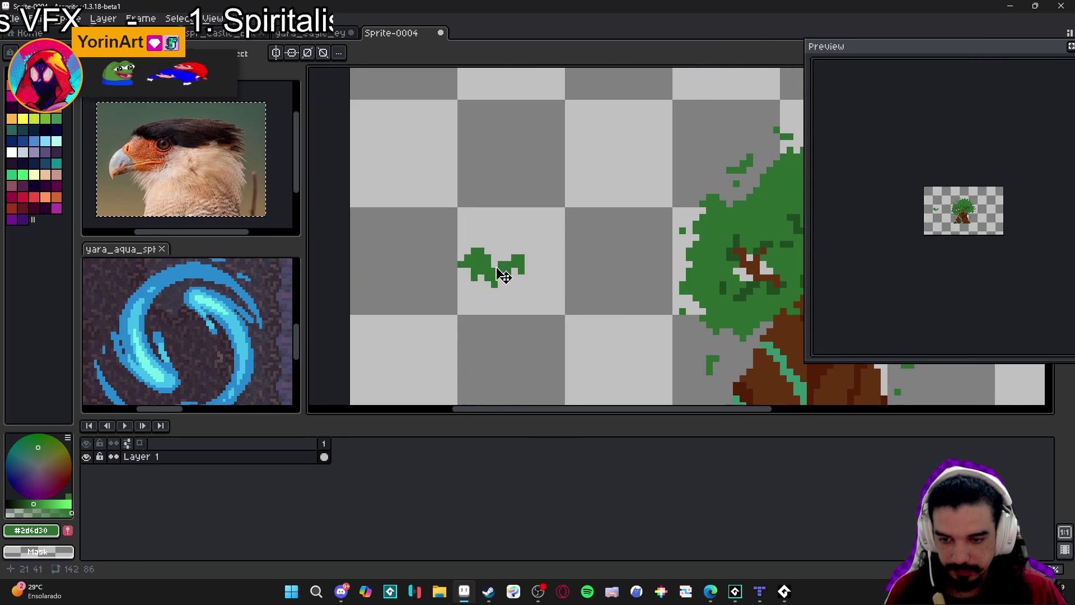
{"action": "left_click", "coordinate": [506, 258]}
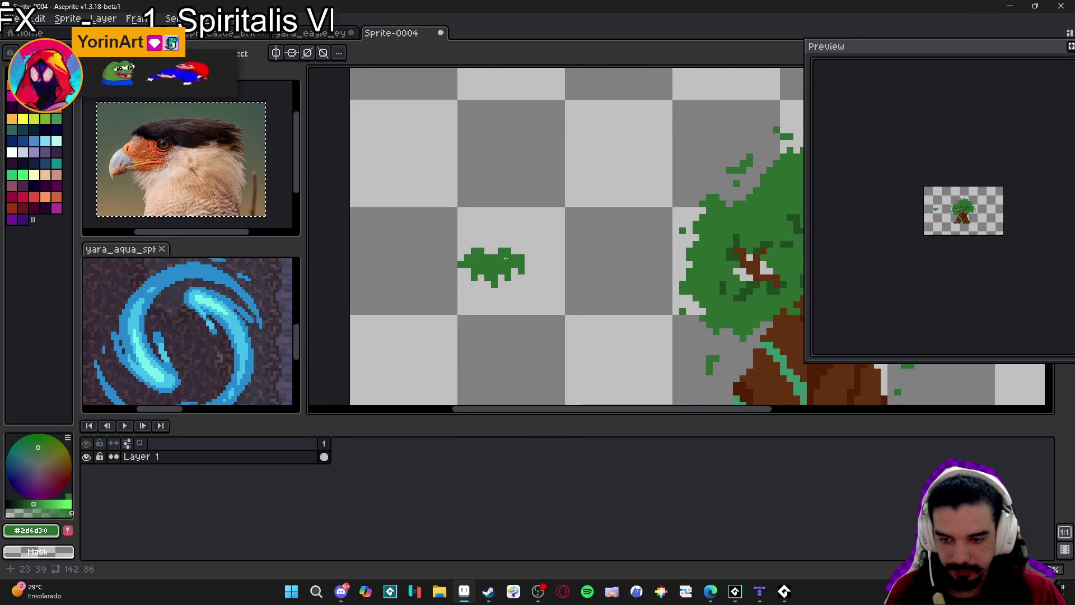
{"action": "left_click", "coordinate": [495, 252]}
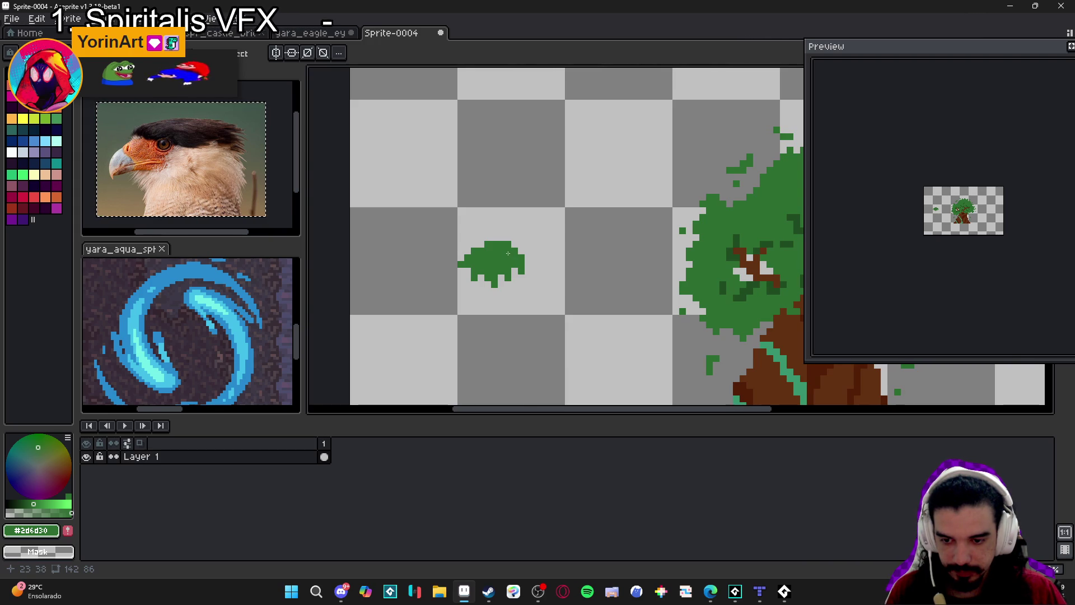
{"action": "left_click", "coordinate": [526, 257]}
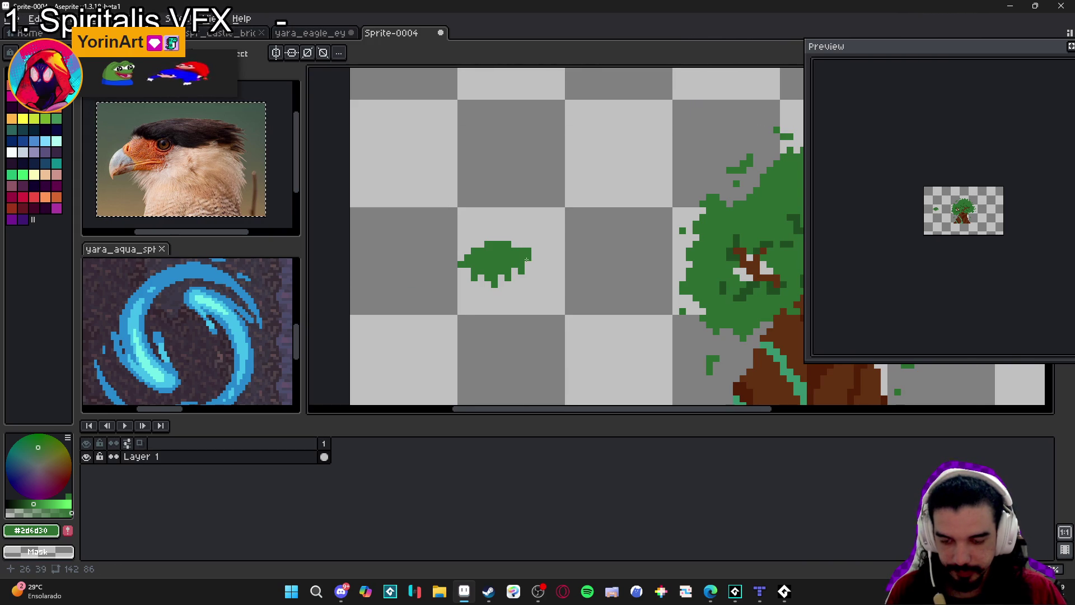
{"action": "left_click", "coordinate": [532, 263]}
{"action": "left_click", "coordinate": [539, 266]}
{"action": "left_click", "coordinate": [543, 277]}
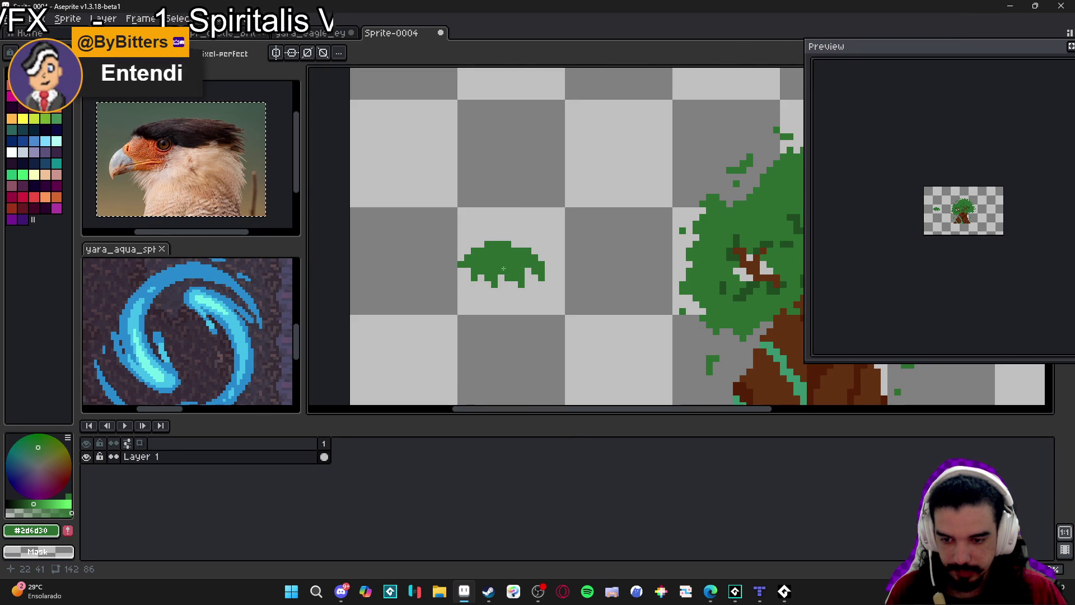
Extend the clump's top-left and left side with more green pixels
{"action": "scroll", "coordinate": [465, 290], "scroll_direction": "down", "scroll_amount": 1}
{"action": "scroll", "coordinate": [468, 288], "scroll_direction": "up", "scroll_amount": 2}
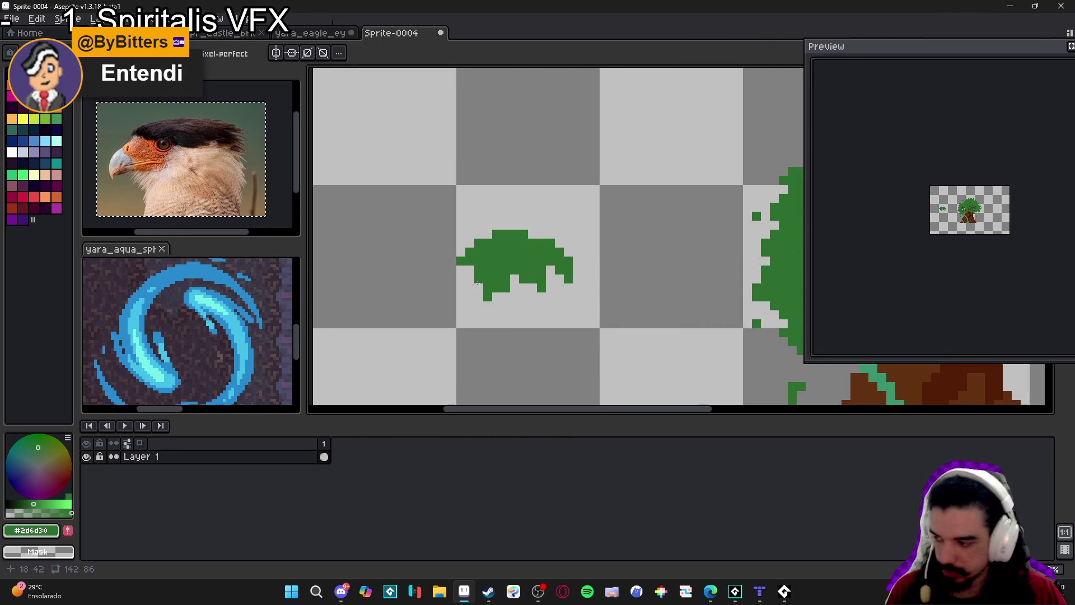
{"action": "left_click", "coordinate": [461, 296]}
{"action": "scroll", "coordinate": [470, 289], "scroll_direction": "down", "scroll_amount": 1}
{"action": "scroll", "coordinate": [469, 288], "scroll_direction": "up", "scroll_amount": 1}
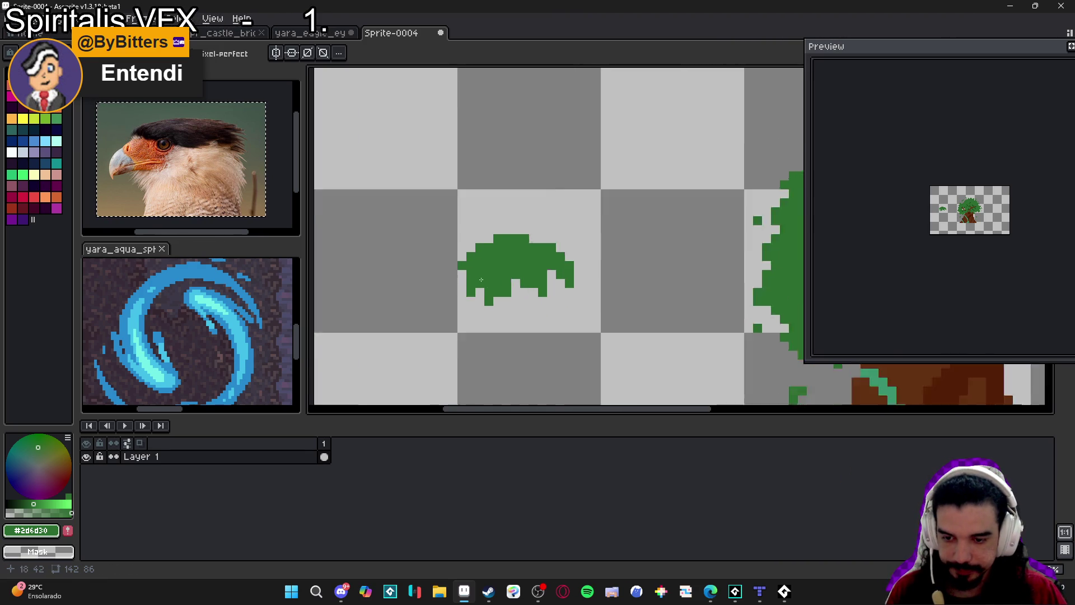
{"action": "scroll", "coordinate": [458, 271], "scroll_direction": "up", "scroll_amount": 1}
{"action": "key", "text": "ctrl+z"}
{"action": "left_click", "coordinate": [452, 244]}
{"action": "left_click", "coordinate": [439, 271]}
{"action": "left_click_drag", "start_coordinate": [438, 258], "coordinate": [431, 272]}
{"action": "scroll", "coordinate": [430, 274], "scroll_direction": "down", "scroll_amount": 3}
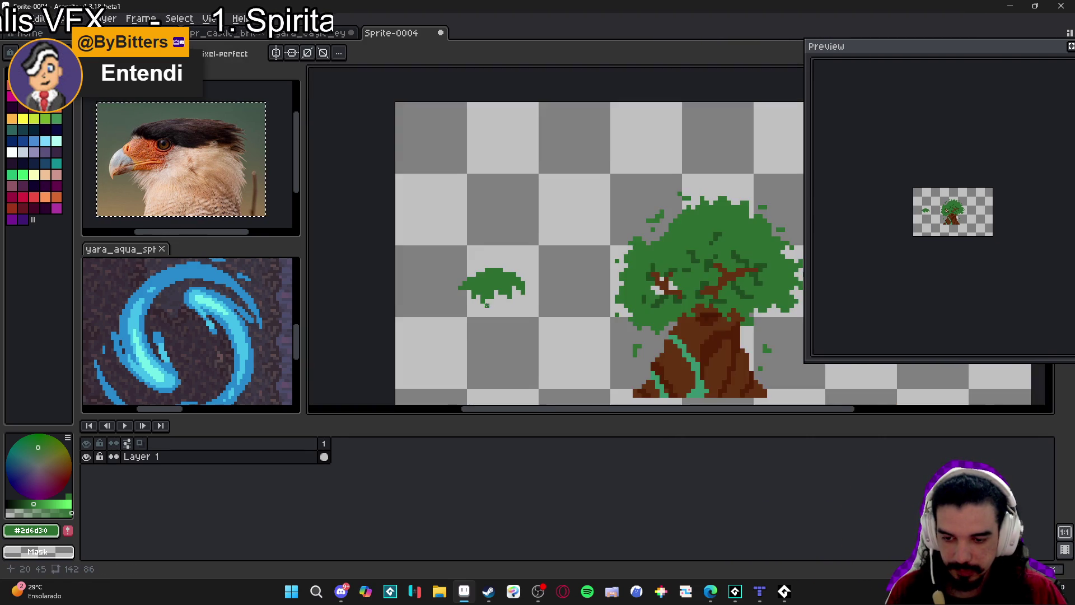
Magic Wand-select the green clump and turn it into a custom brush
{"action": "key", "text": "w"}
{"action": "scroll", "coordinate": [492, 276], "scroll_direction": "up", "scroll_amount": 2}
{"action": "left_click", "coordinate": [491, 290]}
{"action": "scroll", "coordinate": [529, 308], "scroll_direction": "down", "scroll_amount": 2}
{"action": "scroll", "coordinate": [526, 307], "scroll_direction": "down", "scroll_amount": 2}
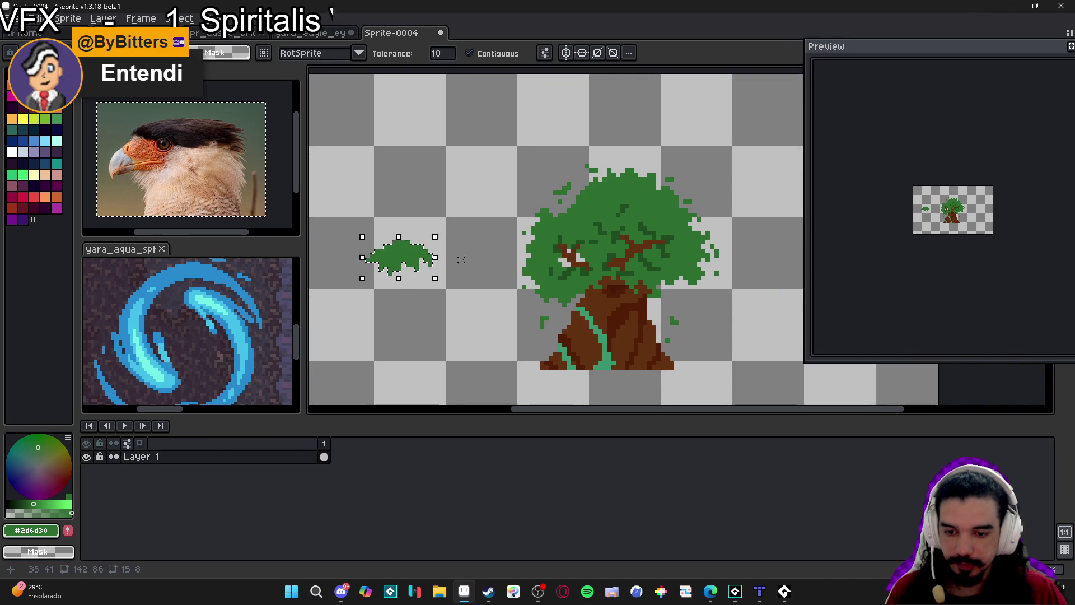
{"action": "key", "text": "ctrl+d"}
{"action": "key", "text": "b"}
{"action": "scroll", "coordinate": [518, 274], "scroll_direction": "up", "scroll_amount": 2}
{"action": "scroll", "coordinate": [516, 269], "scroll_direction": "down", "scroll_amount": 2}
{"action": "scroll", "coordinate": [517, 266], "scroll_direction": "up", "scroll_amount": 1}
Resize the canvas to 206×127 px, adding space left and top, and set brush mode to Paint brush
{"action": "key", "text": "ctrl+alt+c"}
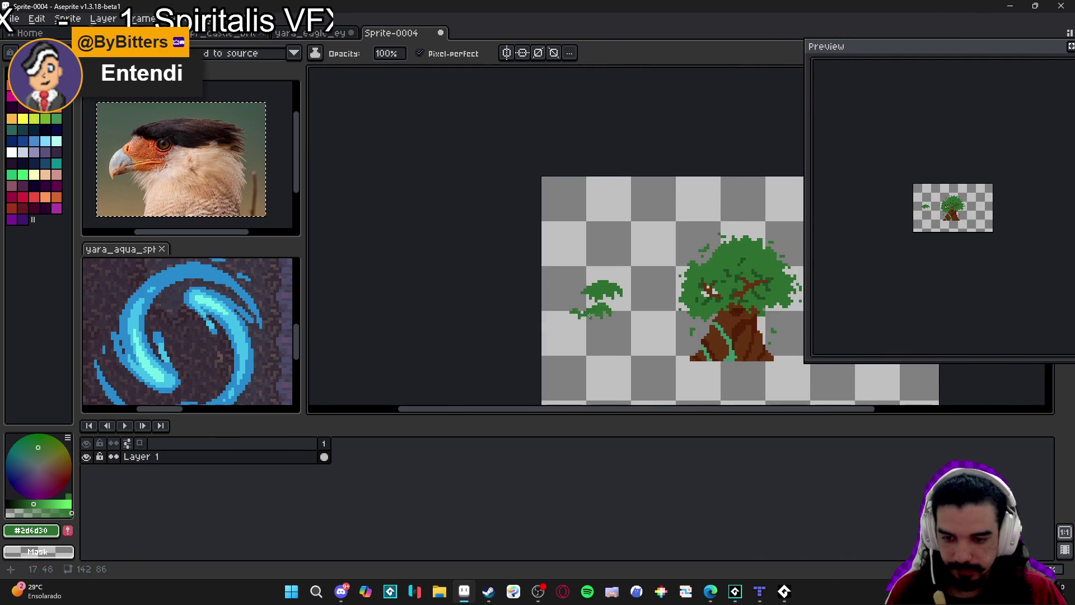
{"action": "left_click_drag", "start_coordinate": [541, 314], "coordinate": [362, 312]}
{"action": "left_click_drag", "start_coordinate": [667, 178], "coordinate": [667, 64]}
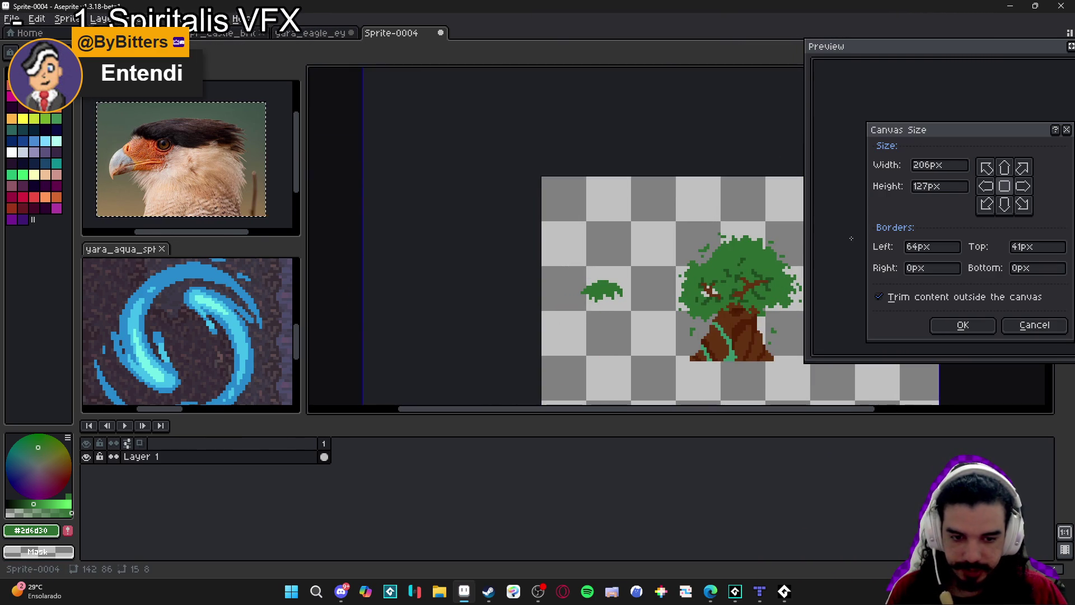
{"action": "left_click", "coordinate": [958, 327]}
{"action": "left_click_drag", "start_coordinate": [735, 278], "coordinate": [529, 249]}
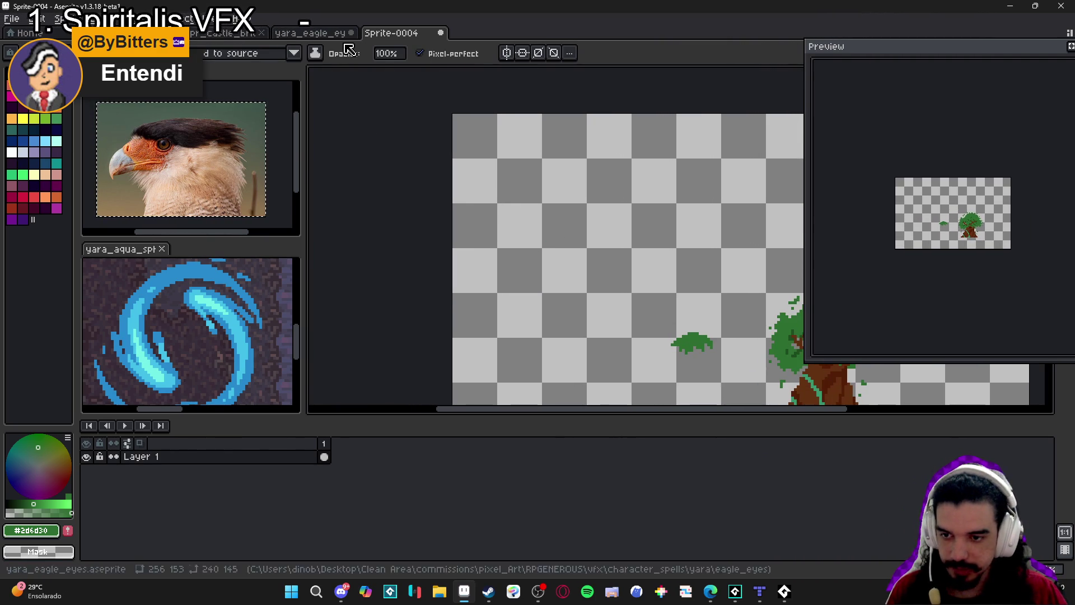
{"action": "left_click", "coordinate": [267, 53]}
{"action": "left_click", "coordinate": [252, 91]}
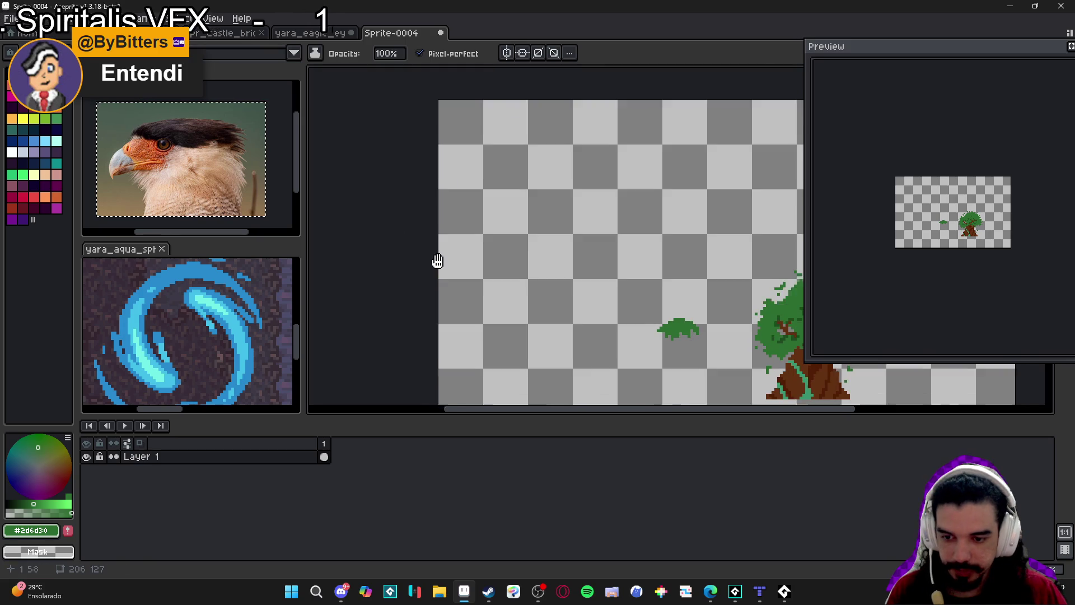
Stamp the clump brush repeatedly to start a large foliage mass, growing it left and down
{"action": "scroll", "coordinate": [559, 252], "scroll_direction": "up", "scroll_amount": 1}
{"action": "left_click", "coordinate": [511, 188]}
{"action": "left_click", "coordinate": [473, 199]}
{"action": "left_click", "coordinate": [493, 207]}
{"action": "left_click", "coordinate": [549, 208]}
{"action": "left_click", "coordinate": [458, 219]}
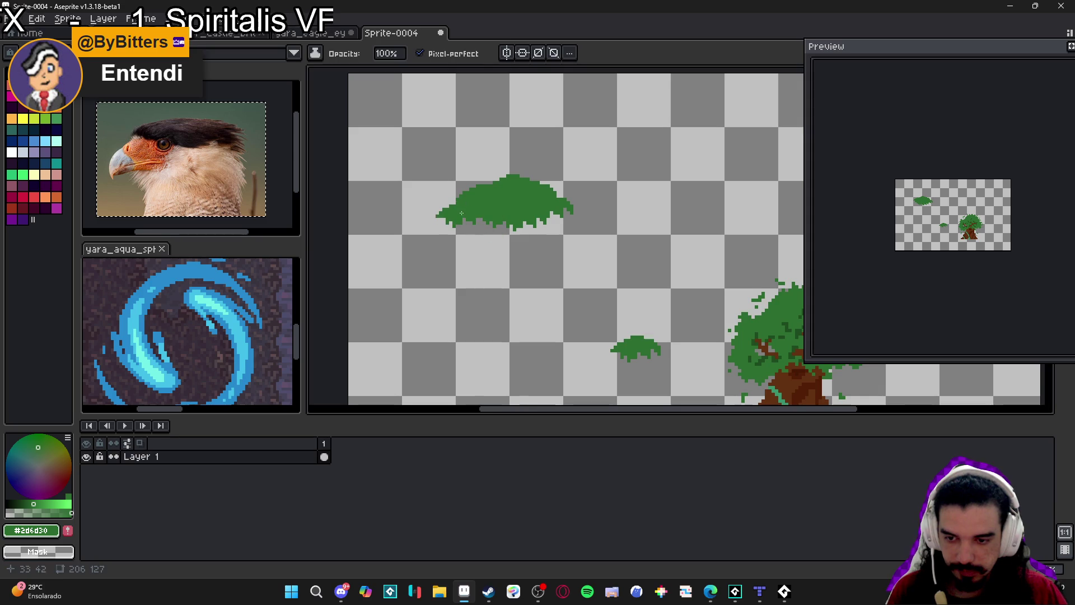
{"action": "left_click", "coordinate": [474, 229]}
{"action": "left_click", "coordinate": [460, 255]}
{"action": "left_click", "coordinate": [448, 227]}
{"action": "left_click", "coordinate": [451, 253]}
Fill the mass's right-side notches, extend it rightward, and close the Preview window
{"action": "left_click", "coordinate": [507, 233]}
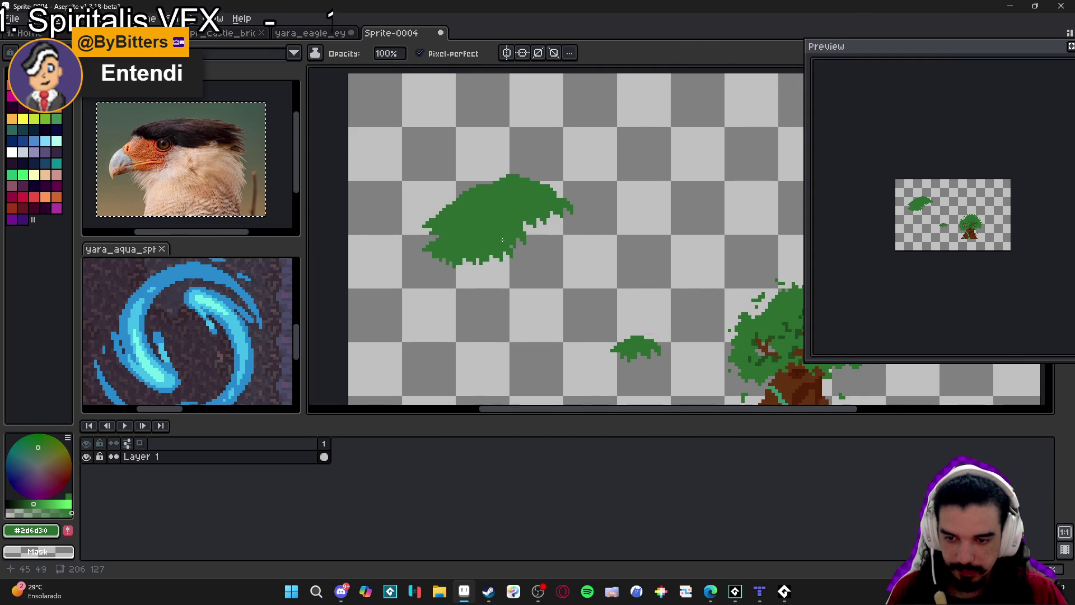
{"action": "left_click", "coordinate": [511, 261]}
{"action": "left_click", "coordinate": [523, 244]}
{"action": "left_click", "coordinate": [534, 233]}
{"action": "left_click", "coordinate": [560, 235]}
{"action": "left_click", "coordinate": [580, 224]}
{"action": "left_click", "coordinate": [586, 238]}
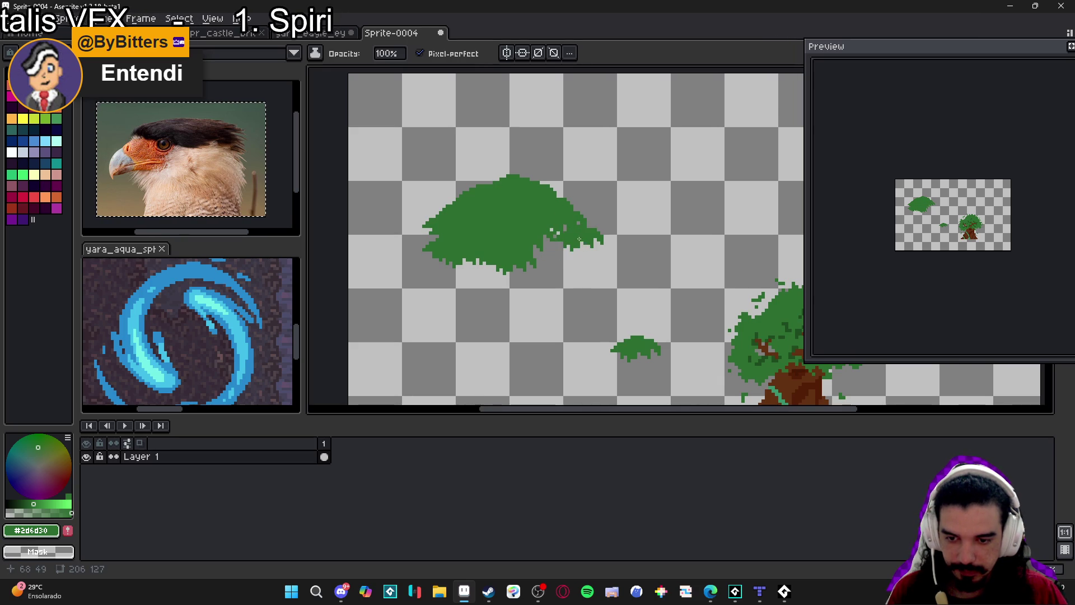
{"action": "left_click", "coordinate": [584, 280]}
{"action": "left_click", "coordinate": [571, 257]}
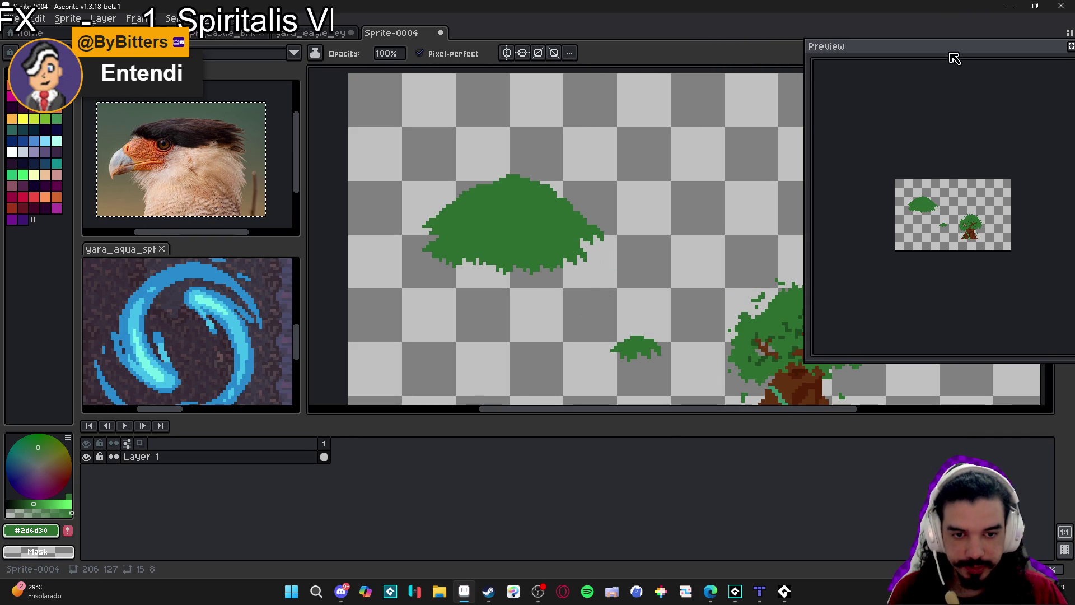
{"action": "left_click_drag", "start_coordinate": [947, 47], "coordinate": [813, 53]}
{"action": "left_click", "coordinate": [953, 56]}
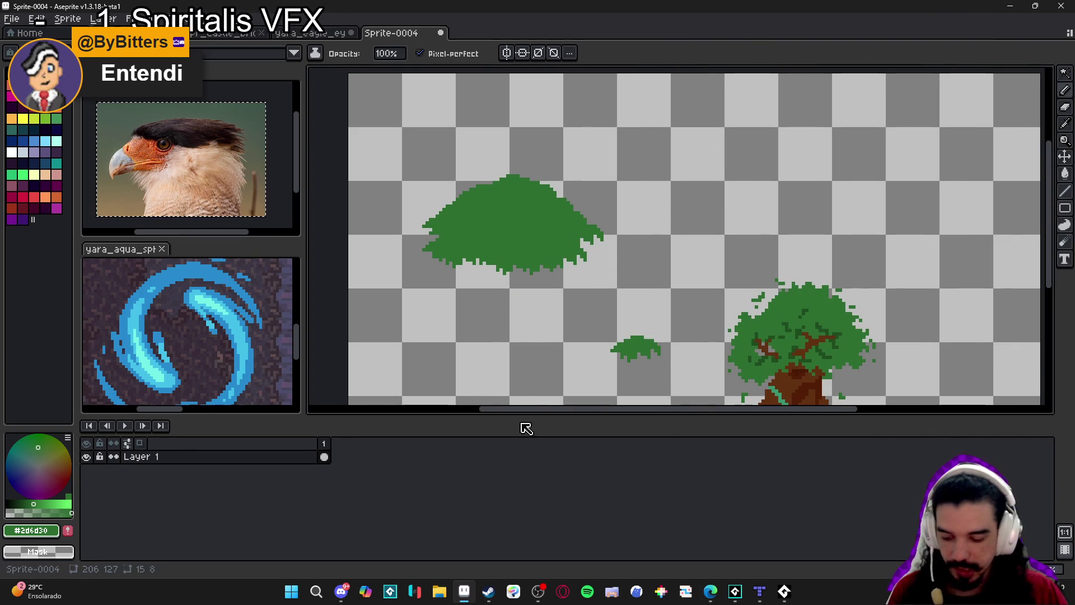
Marquee-select the small green bush and make it a custom brush with Ctrl+B
{"action": "key", "text": "m"}
{"action": "scroll", "coordinate": [633, 350], "scroll_direction": "up", "scroll_amount": 2}
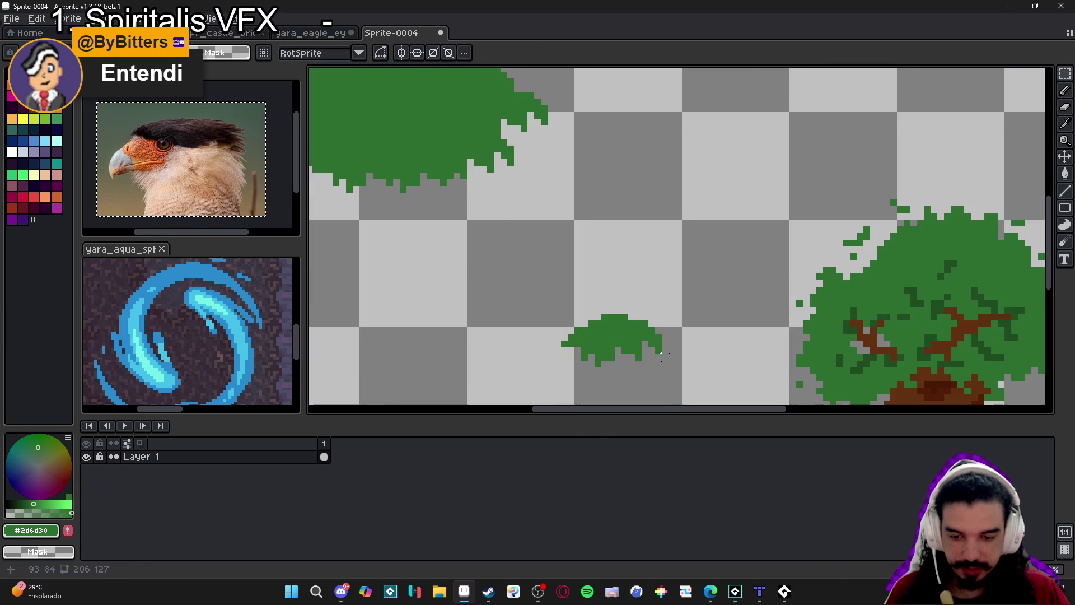
{"action": "left_click_drag", "start_coordinate": [661, 359], "coordinate": [563, 315]}
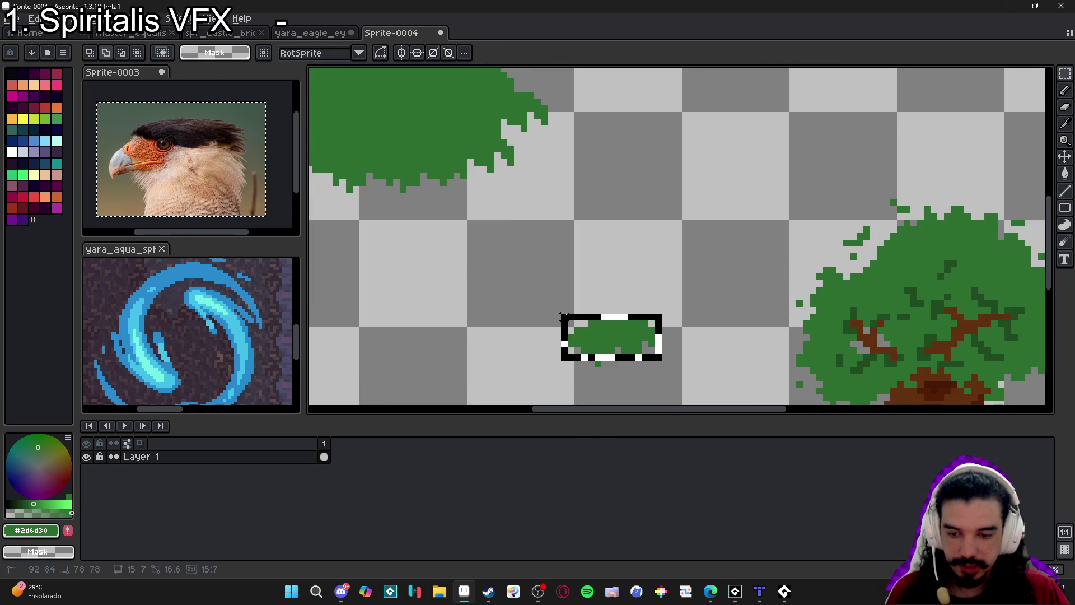
{"action": "scroll", "coordinate": [605, 369], "scroll_direction": "up", "scroll_amount": 2}
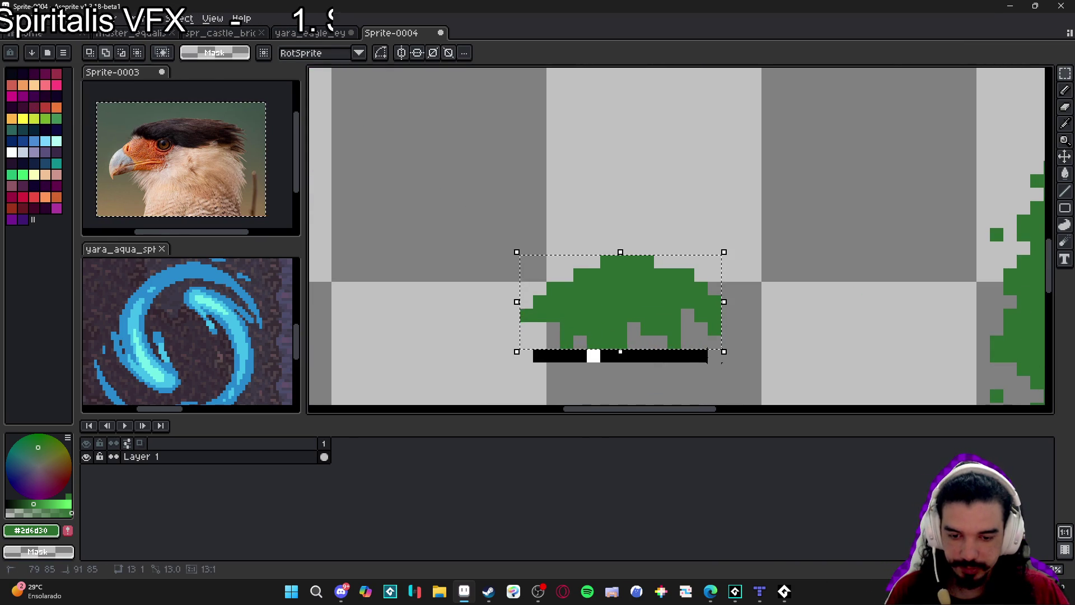
{"action": "scroll", "coordinate": [661, 358], "scroll_direction": "down", "scroll_amount": 4}
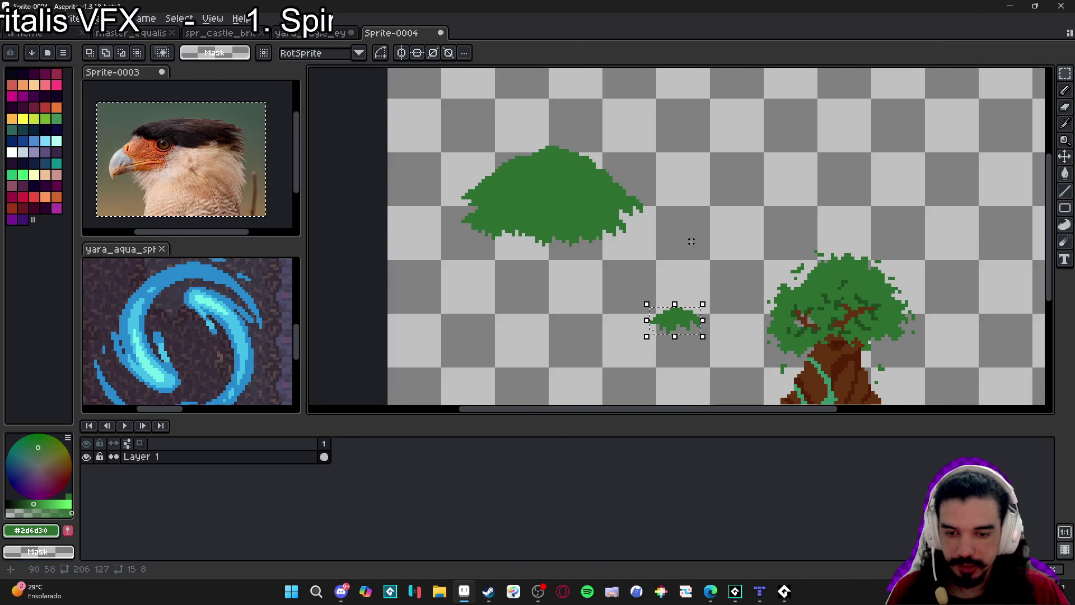
{"action": "key", "text": "ctrl+b"}
Stamp ragged leafy edges along the big bush's lower-left, upper-left, bottom and upper-right sides
{"action": "mouse_move", "coordinate": [504, 209]}
{"action": "left_mouse_down"}
{"action": "mouse_move", "coordinate": [499, 240]}
{"action": "mouse_move", "coordinate": [482, 246]}
{"action": "mouse_move", "coordinate": [516, 261]}
{"action": "mouse_move", "coordinate": [479, 245]}
{"action": "mouse_move", "coordinate": [495, 263]}
{"action": "mouse_move", "coordinate": [589, 259]}
{"action": "mouse_move", "coordinate": [635, 229]}
{"action": "mouse_move", "coordinate": [614, 182]}
{"action": "left_mouse_up"}
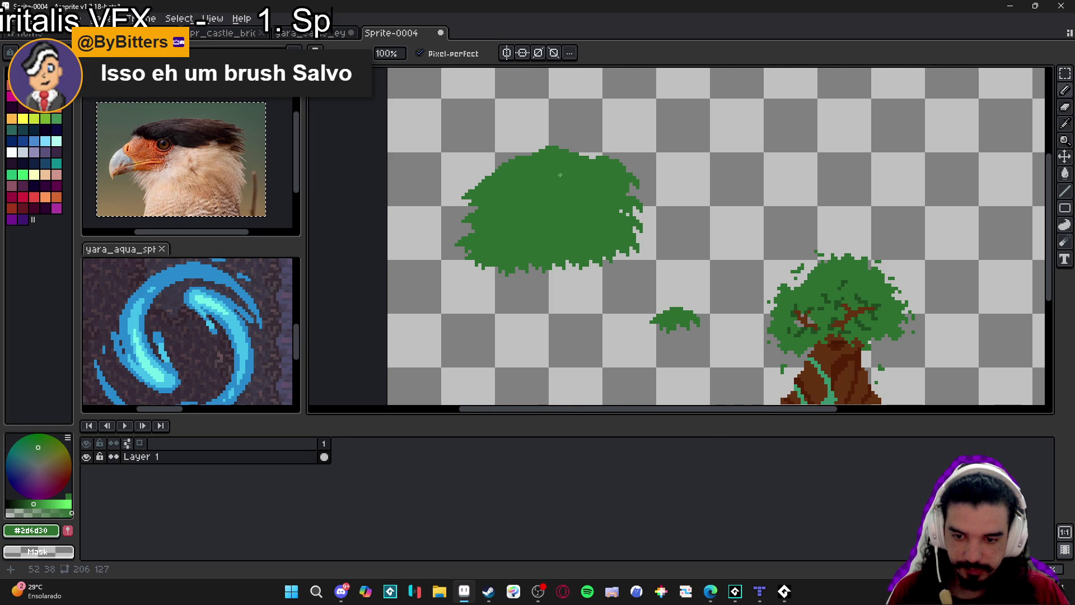
{"action": "left_click_drag", "start_coordinate": [573, 174], "coordinate": [498, 169]}
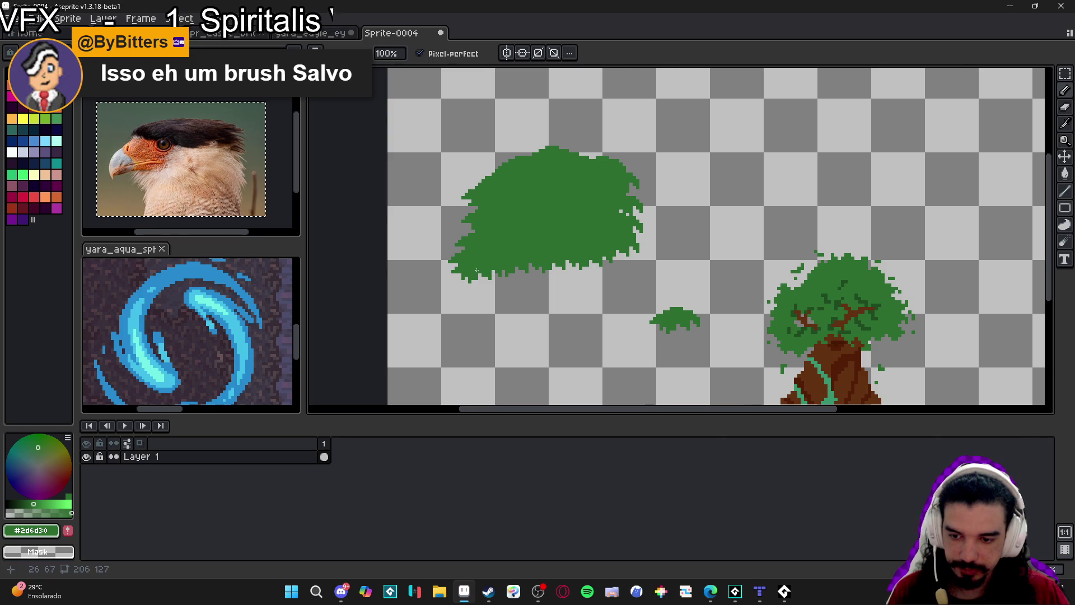
{"action": "mouse_move", "coordinate": [501, 270]}
{"action": "left_mouse_down"}
{"action": "mouse_move", "coordinate": [521, 283]}
{"action": "mouse_move", "coordinate": [613, 273]}
{"action": "left_mouse_up"}
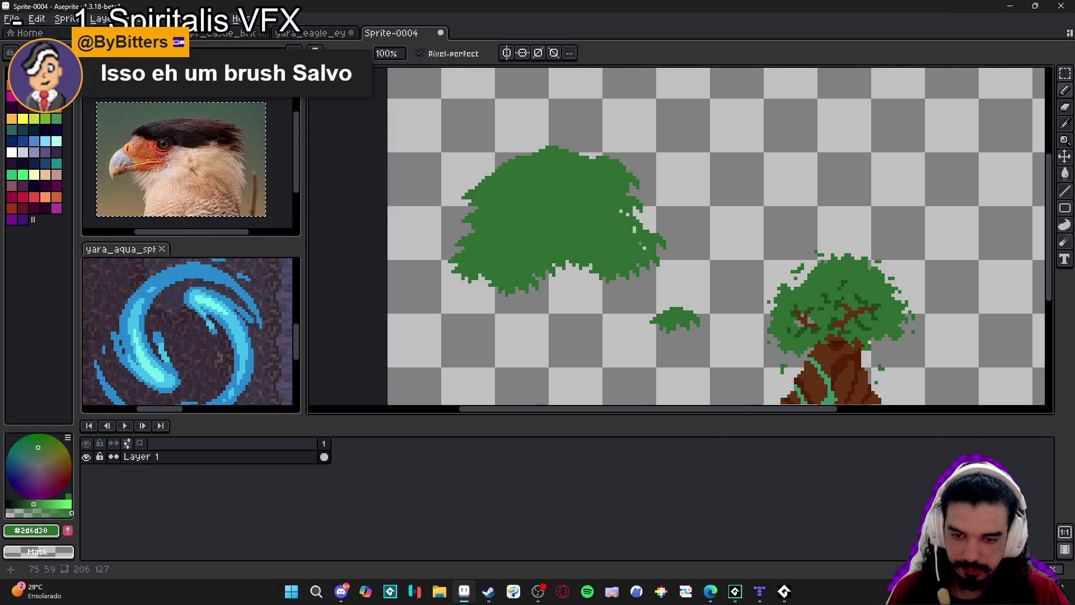
{"action": "mouse_move", "coordinate": [635, 247]}
{"action": "left_mouse_down"}
{"action": "mouse_move", "coordinate": [652, 228]}
{"action": "mouse_move", "coordinate": [646, 220]}
{"action": "left_mouse_up"}
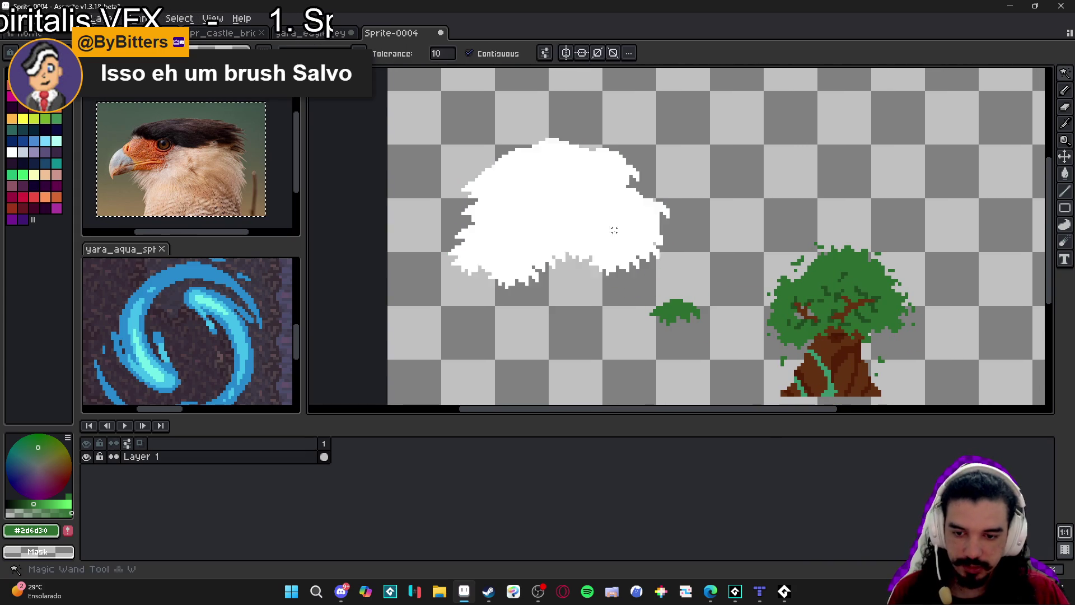
Bucket-fill only the big bush with the tree's dark green (#1f4c21)
{"action": "scroll", "coordinate": [827, 294], "scroll_direction": "up", "scroll_amount": 3}
{"action": "left_click", "coordinate": [829, 284], "text": "alt"}
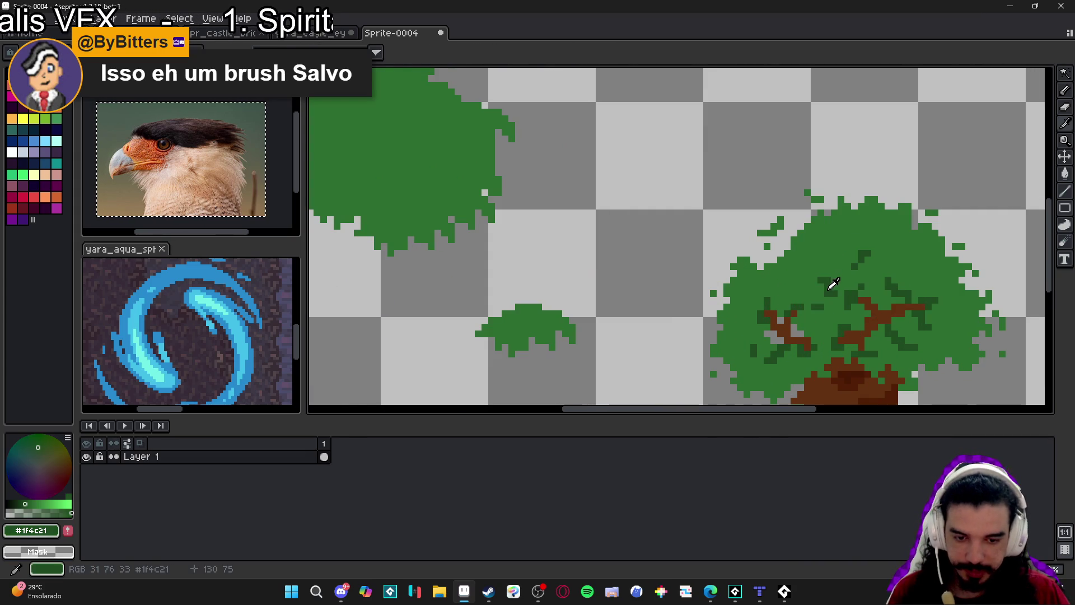
{"action": "scroll", "coordinate": [828, 283], "scroll_direction": "down", "scroll_amount": 2}
{"action": "key", "text": "g"}
{"action": "left_click", "coordinate": [576, 228]}
{"action": "key", "text": "ctrl+z"}
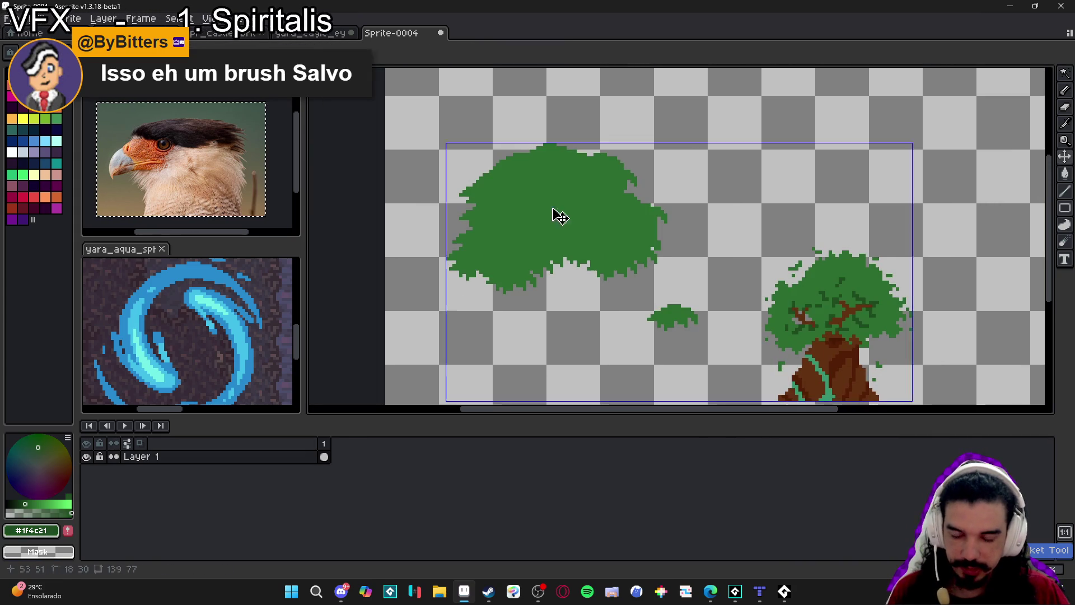
{"action": "left_click", "coordinate": [591, 233]}
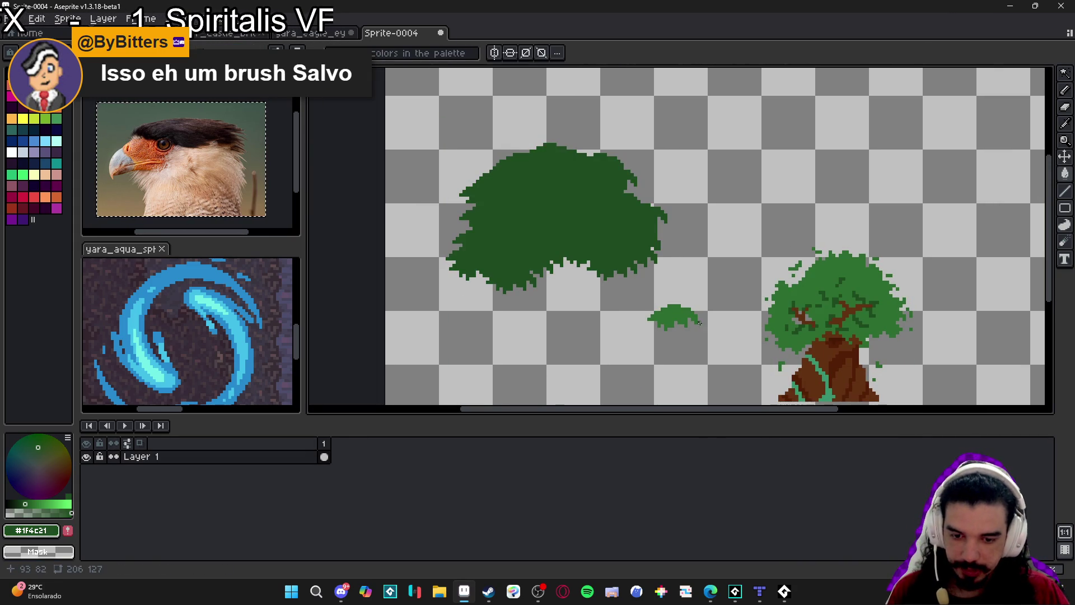
Marquee the small bush near the canvas centre and capture it as a custom brush
{"action": "scroll", "coordinate": [700, 319], "scroll_direction": "up", "scroll_amount": 2}
{"action": "key", "text": "m"}
{"action": "left_click_drag", "start_coordinate": [694, 336], "coordinate": [595, 284]}
{"action": "scroll", "coordinate": [616, 280], "scroll_direction": "down", "scroll_amount": 2}
{"action": "scroll", "coordinate": [623, 270], "scroll_direction": "up", "scroll_amount": 1}
{"action": "key", "text": "ctrl+b"}
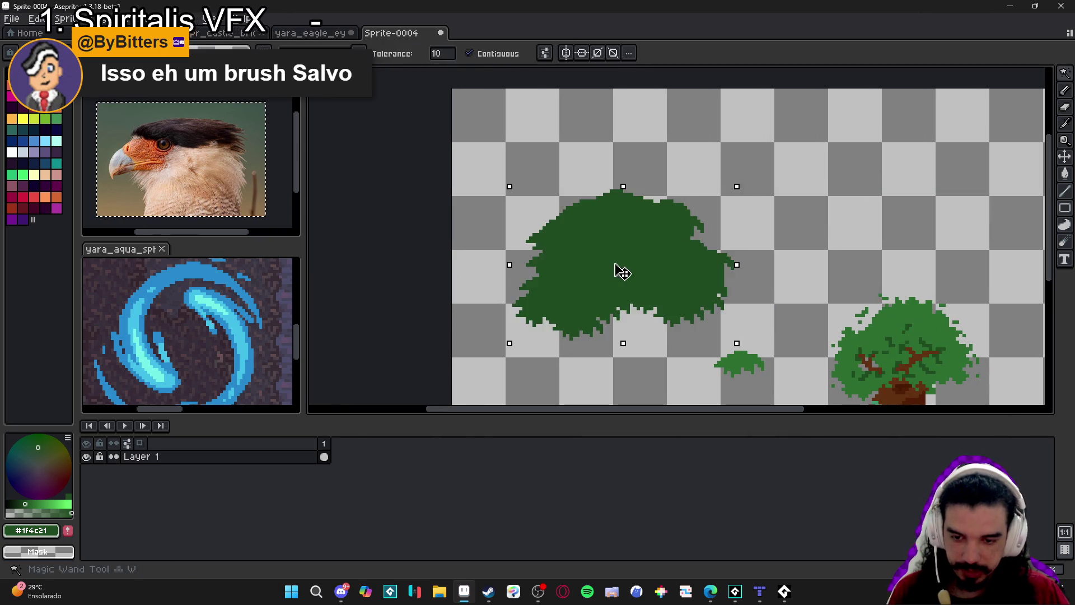
{"action": "scroll", "coordinate": [619, 269], "scroll_direction": "up", "scroll_amount": 1}
Stamp lighter green leafy highlights across the top of the dark clump
{"action": "left_click", "coordinate": [592, 223]}
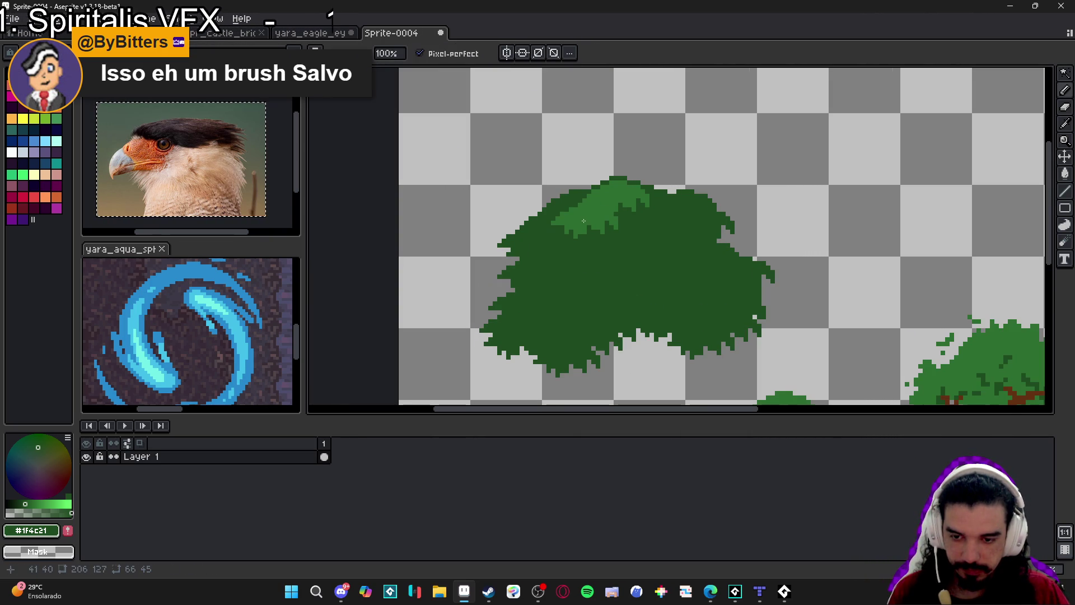
{"action": "left_click", "coordinate": [692, 221]}
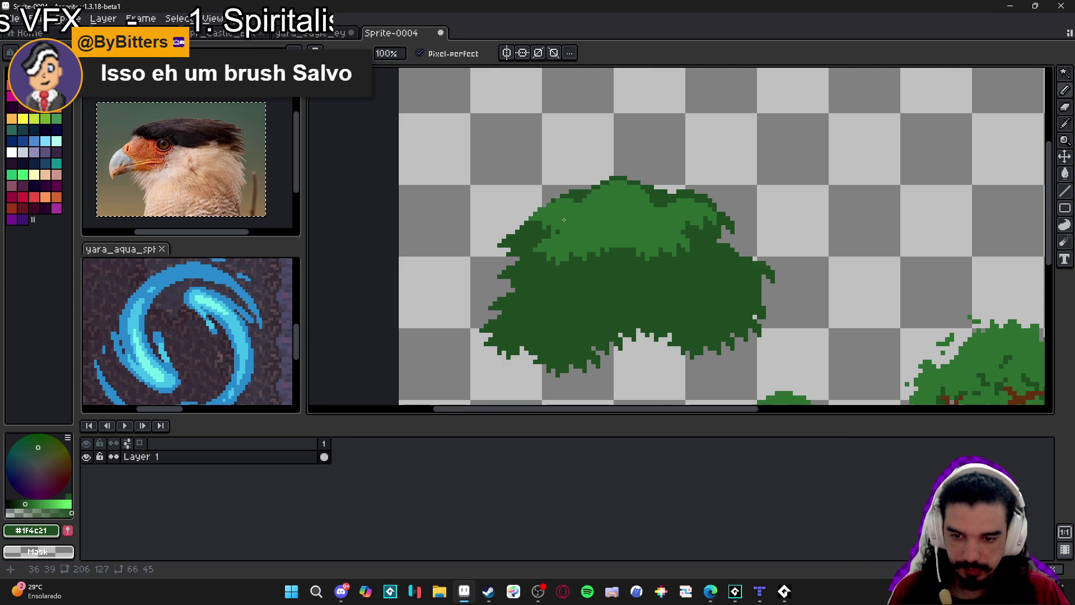
{"action": "scroll", "coordinate": [576, 216], "scroll_direction": "right", "scroll_amount": 1}
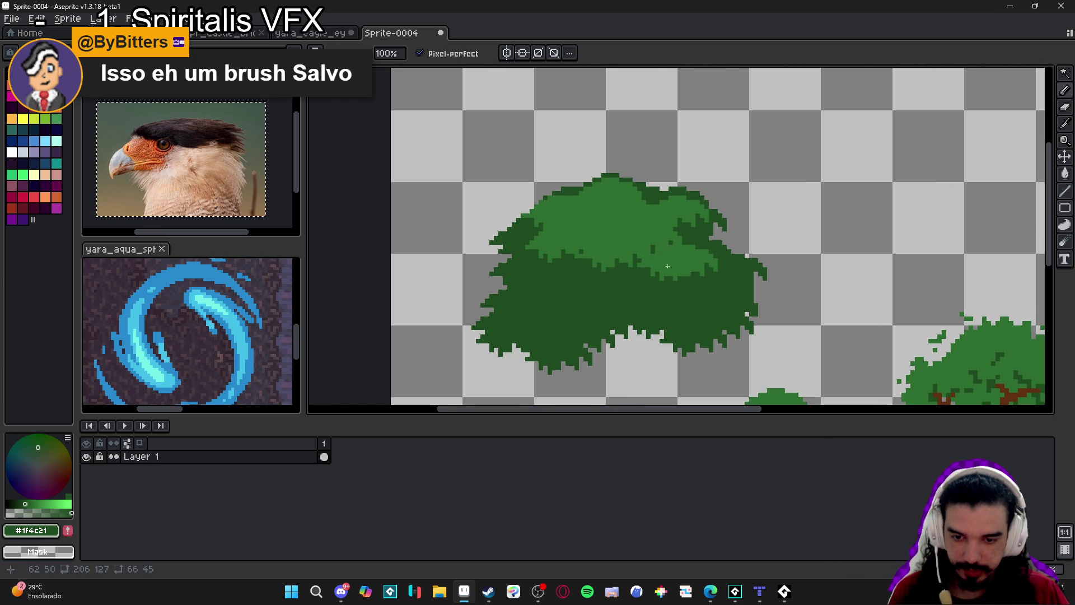
{"action": "left_click_drag", "start_coordinate": [683, 267], "coordinate": [576, 280]}
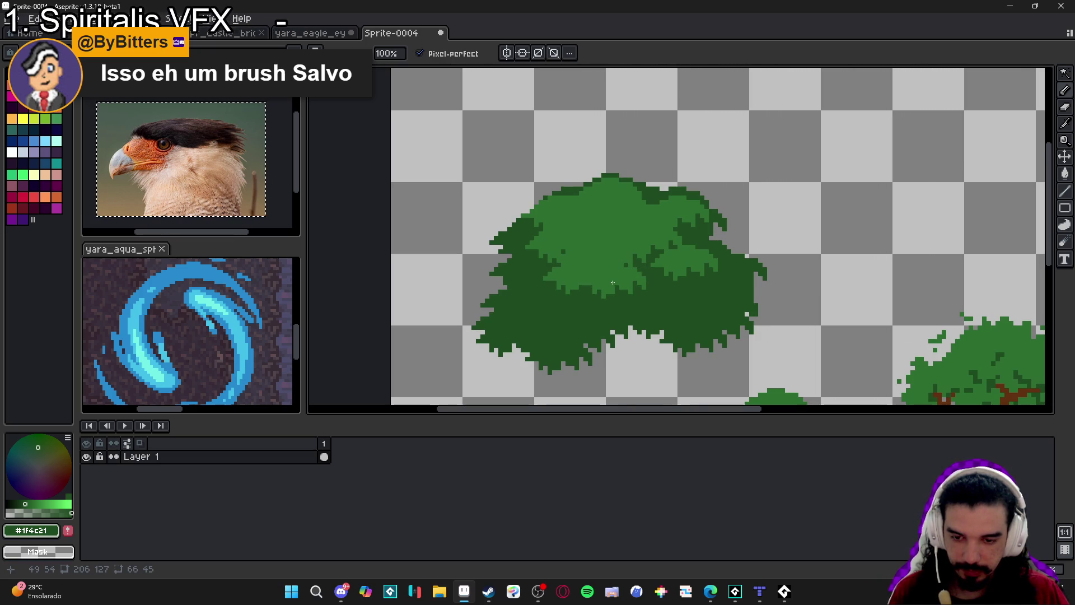
{"action": "scroll", "coordinate": [579, 271], "scroll_direction": "left", "scroll_amount": 1}
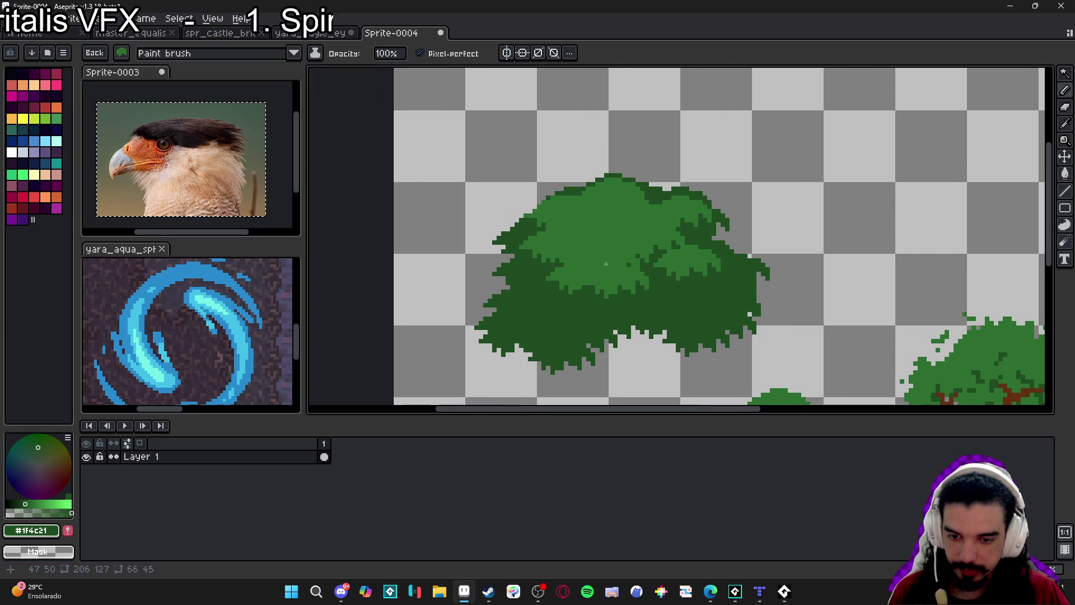
Paint small mid-green light patches on the clump's lower part with a 1–2 px pencil
{"action": "key", "text": "Escape"}
{"action": "left_click", "coordinate": [628, 269], "text": "alt"}
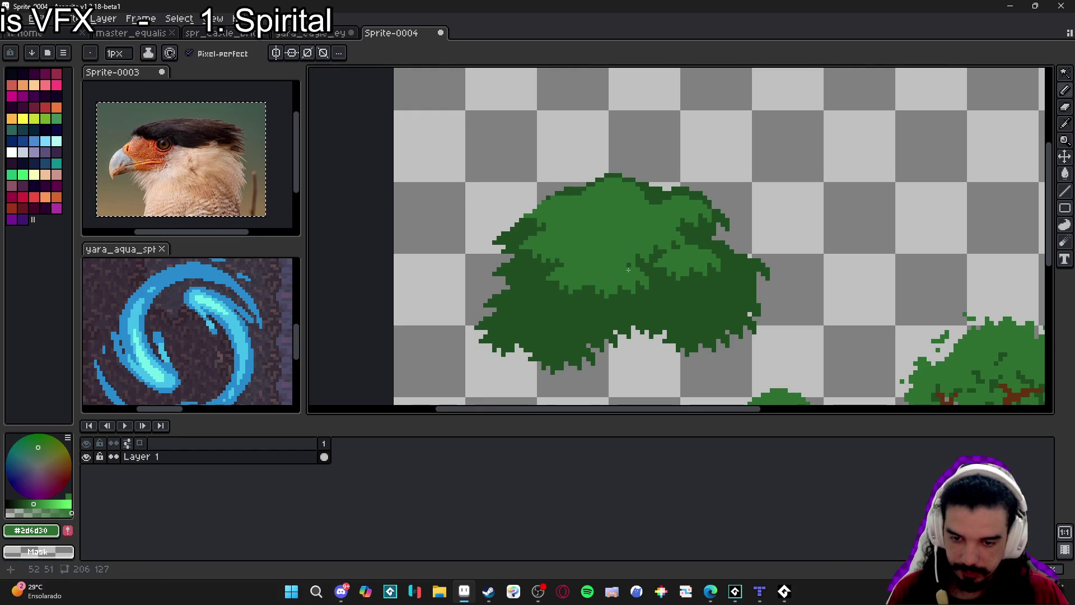
{"action": "scroll", "coordinate": [628, 260], "scroll_direction": "down", "scroll_amount": 1}
{"action": "scroll", "coordinate": [560, 292], "scroll_direction": "up", "scroll_amount": 2}
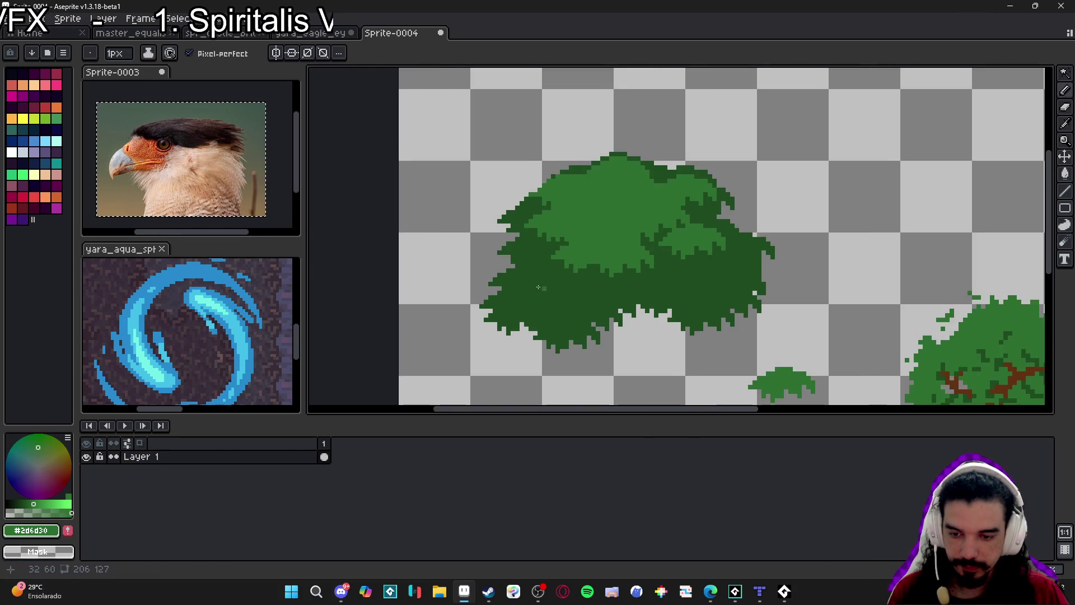
{"action": "key", "text": "v"}
{"action": "key", "text": "b"}
{"action": "key", "text": "v"}
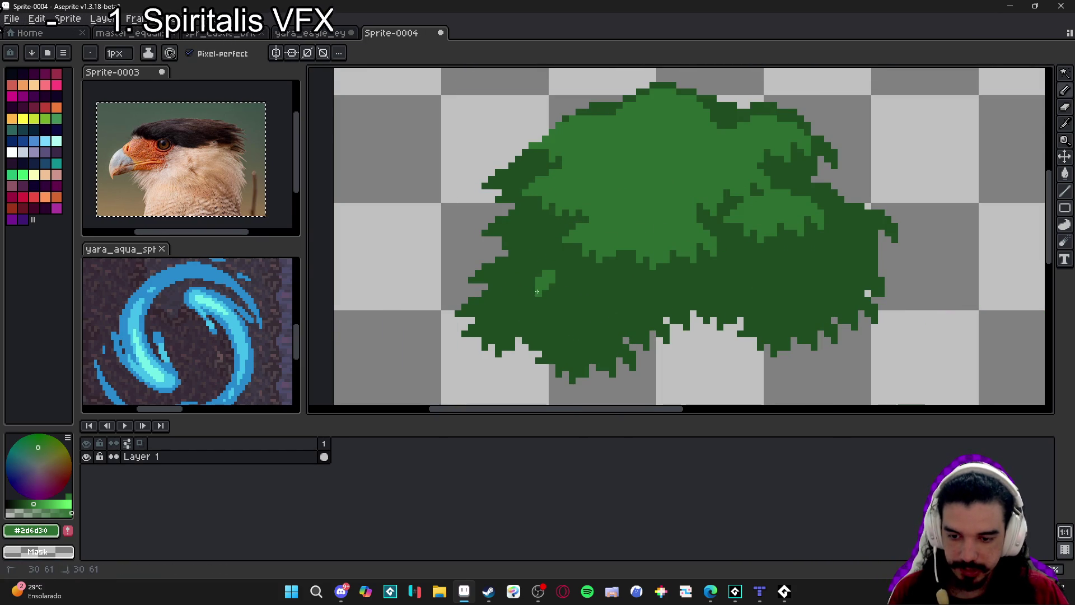
{"action": "key", "text": "b"}
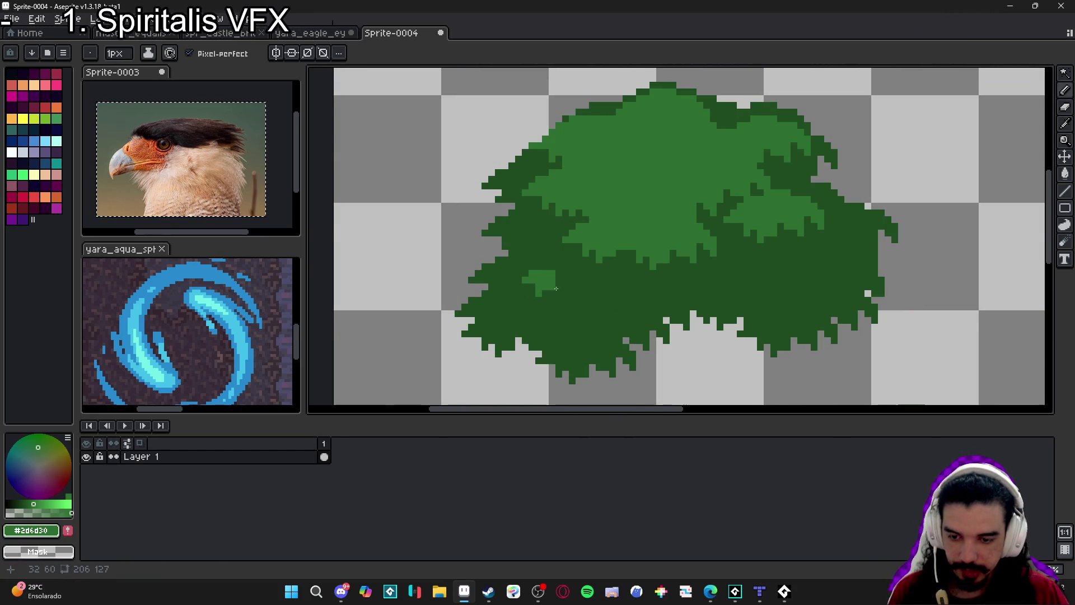
{"action": "scroll", "coordinate": [537, 289], "scroll_direction": "up", "scroll_amount": 1}
{"action": "left_click", "coordinate": [559, 299]}
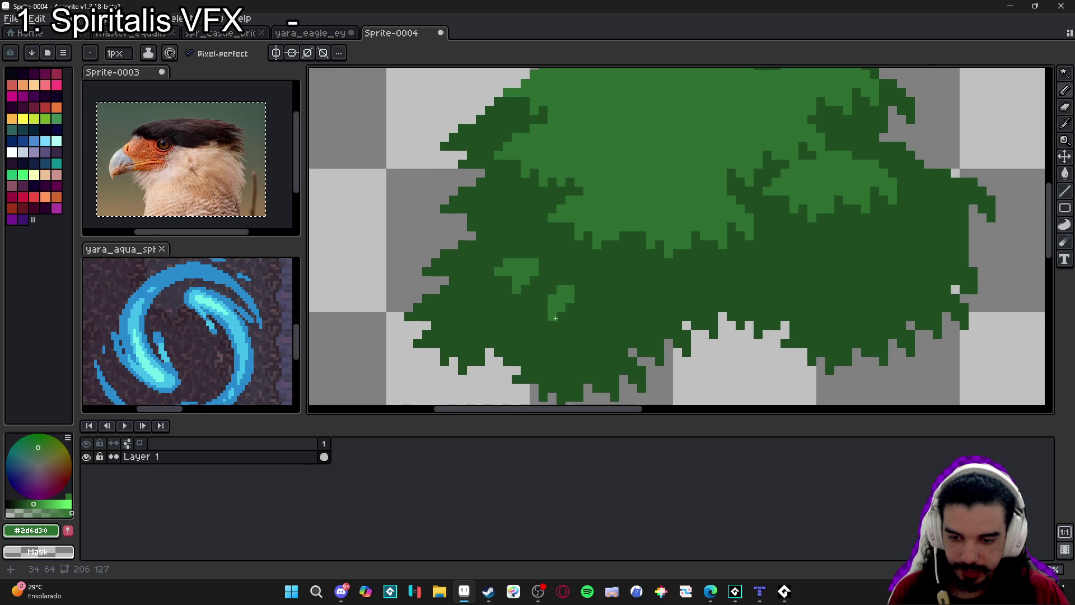
{"action": "key", "text": "plus"}
{"action": "left_click", "coordinate": [582, 311]}
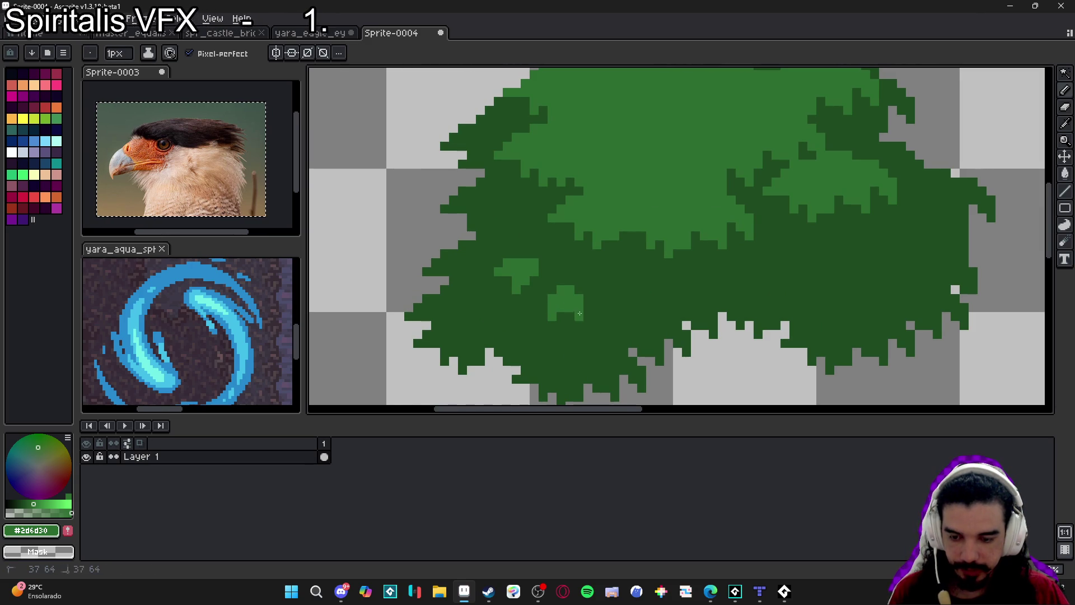
{"action": "left_click", "coordinate": [477, 258]}
{"action": "key", "text": "minus"}
{"action": "scroll", "coordinate": [501, 250], "scroll_direction": "down", "scroll_amount": 3}
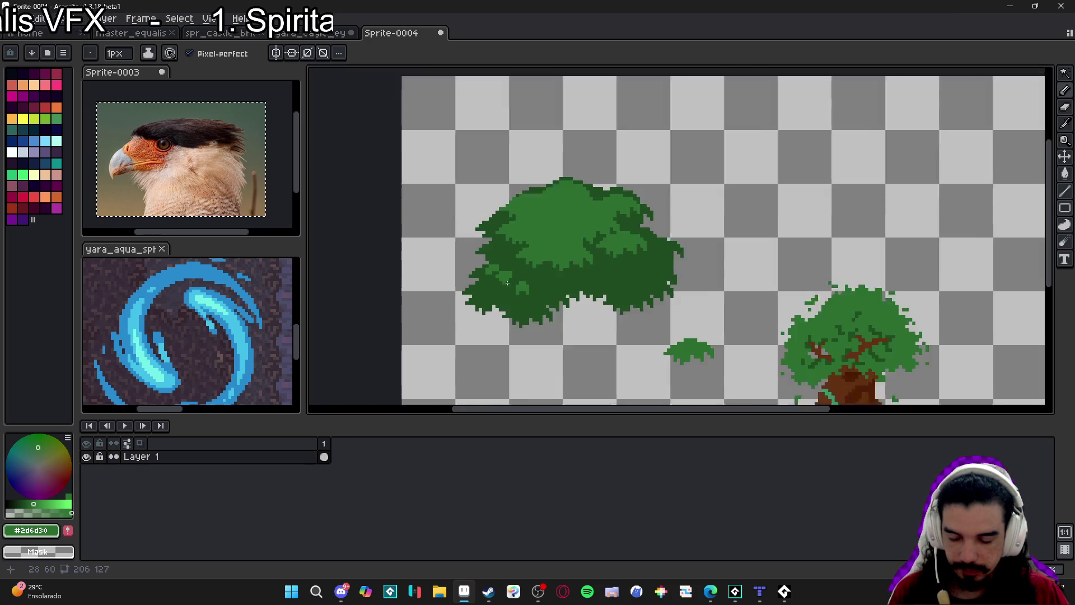
{"action": "scroll", "coordinate": [623, 279], "scroll_direction": "up", "scroll_amount": 1}
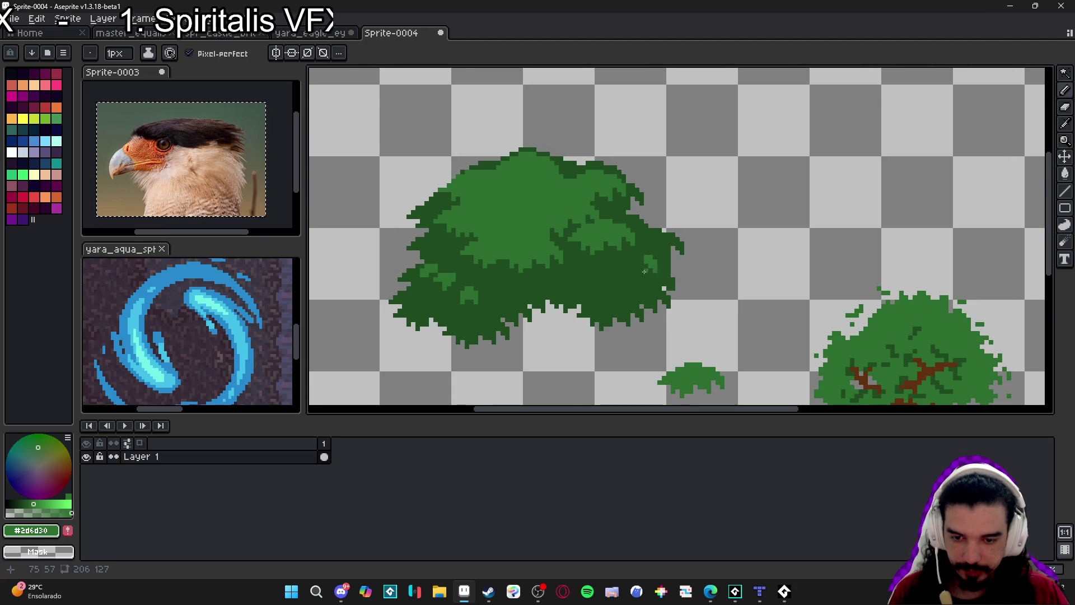
{"action": "scroll", "coordinate": [645, 272], "scroll_direction": "up", "scroll_amount": 1}
{"action": "key", "text": "plus"}
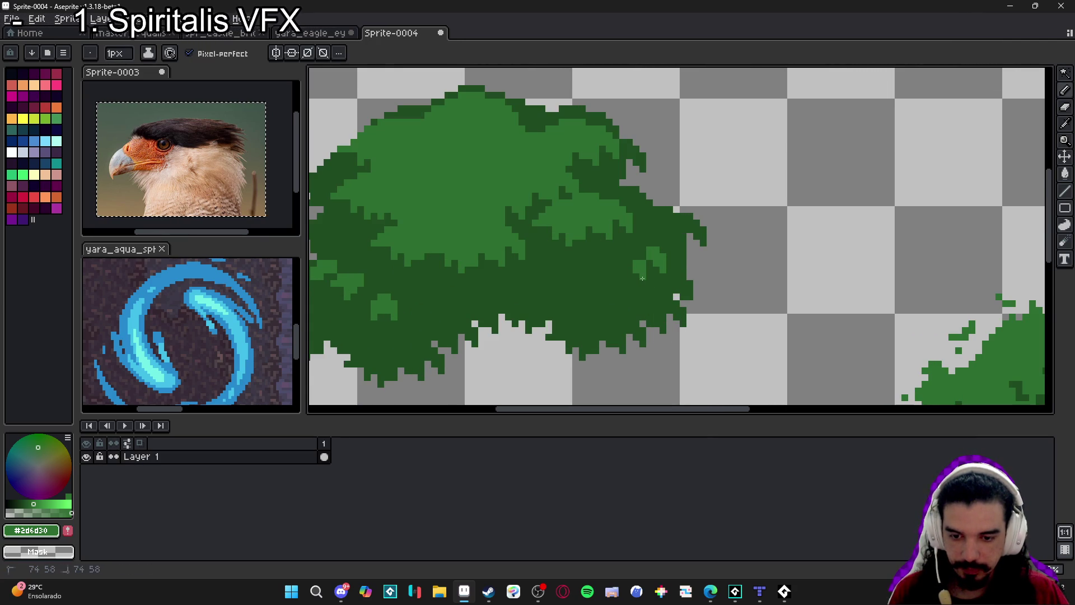
{"action": "scroll", "coordinate": [643, 278], "scroll_direction": "down", "scroll_amount": 3}
{"action": "scroll", "coordinate": [672, 280], "scroll_direction": "up", "scroll_amount": 1}
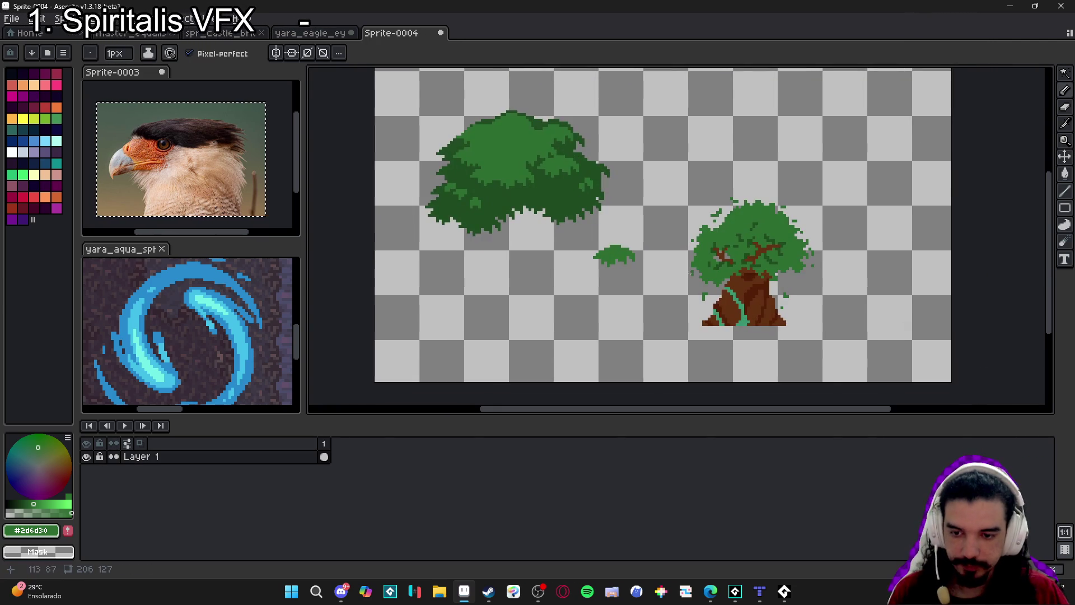
{"action": "scroll", "coordinate": [750, 242], "scroll_direction": "up", "scroll_amount": 1}
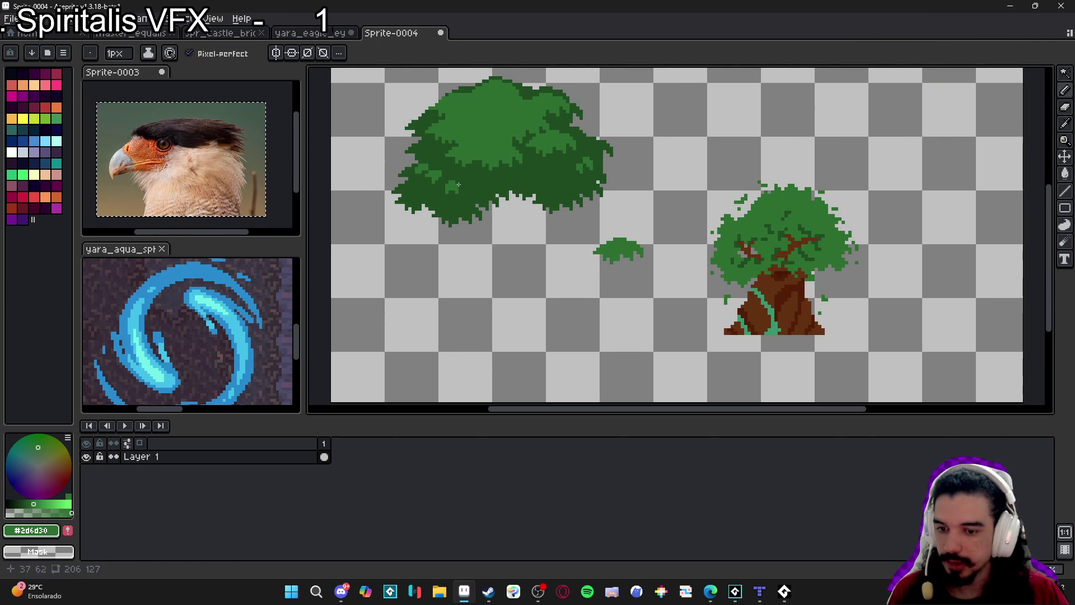
Choose a darker, bluer outline green and rectangle-select the big foliage clump
{"action": "left_click", "coordinate": [461, 191], "text": "alt"}
{"action": "left_click", "coordinate": [17, 504]}
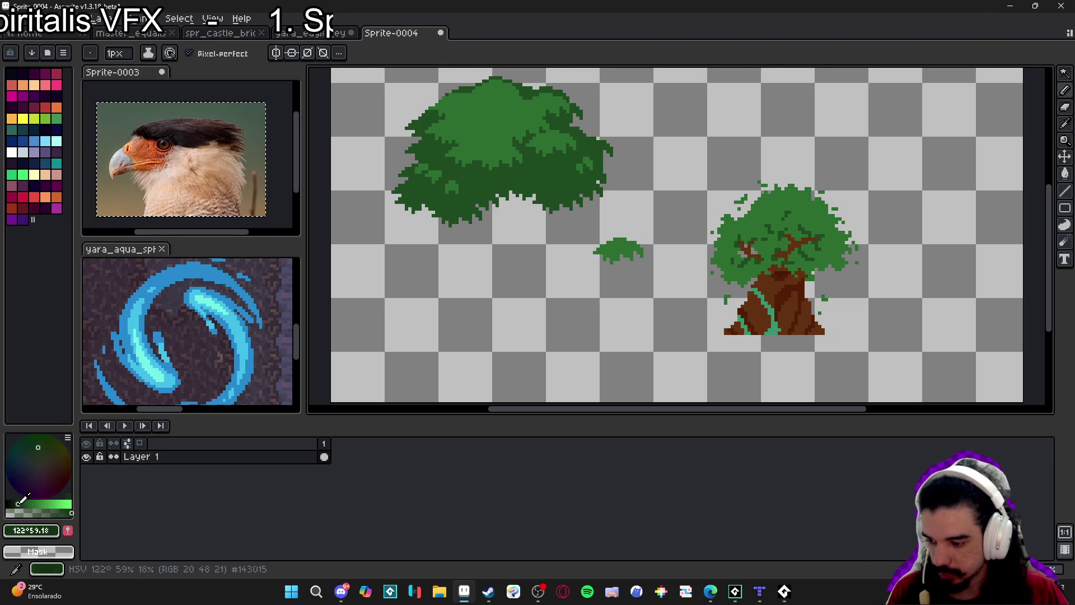
{"action": "left_click", "coordinate": [33, 454]}
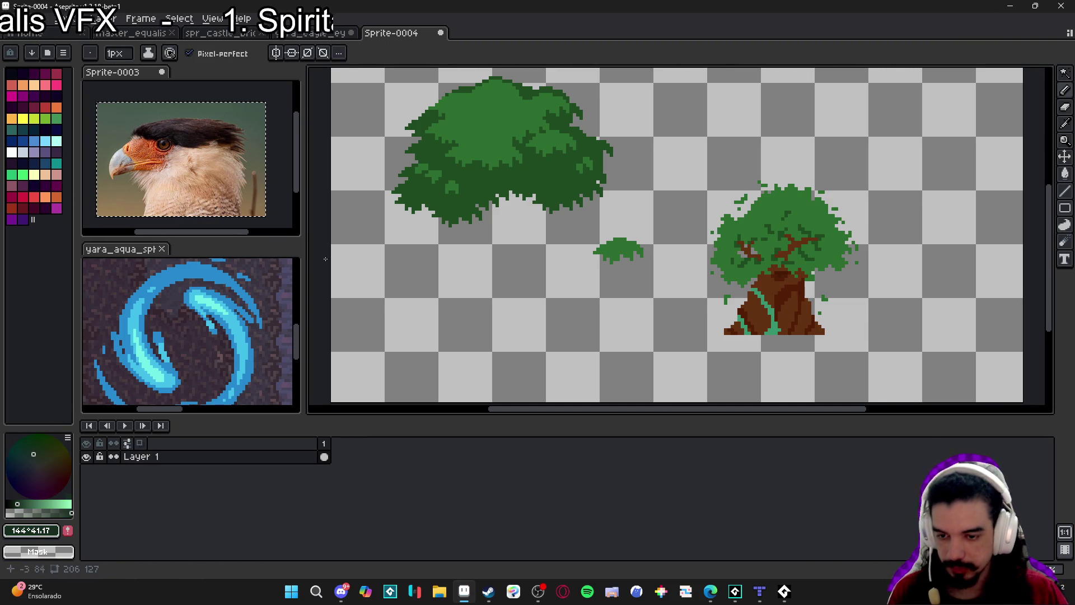
{"action": "key", "text": "m"}
{"action": "mouse_move", "coordinate": [364, 68]}
{"action": "left_mouse_down"}
{"action": "mouse_move", "coordinate": [535, 179]}
{"action": "mouse_move", "coordinate": [636, 216]}
{"action": "left_mouse_up"}
Add the small bush to the selection and give the selected foliage a dark outline
{"action": "left_click_drag", "start_coordinate": [480, 216], "coordinate": [385, 133]}
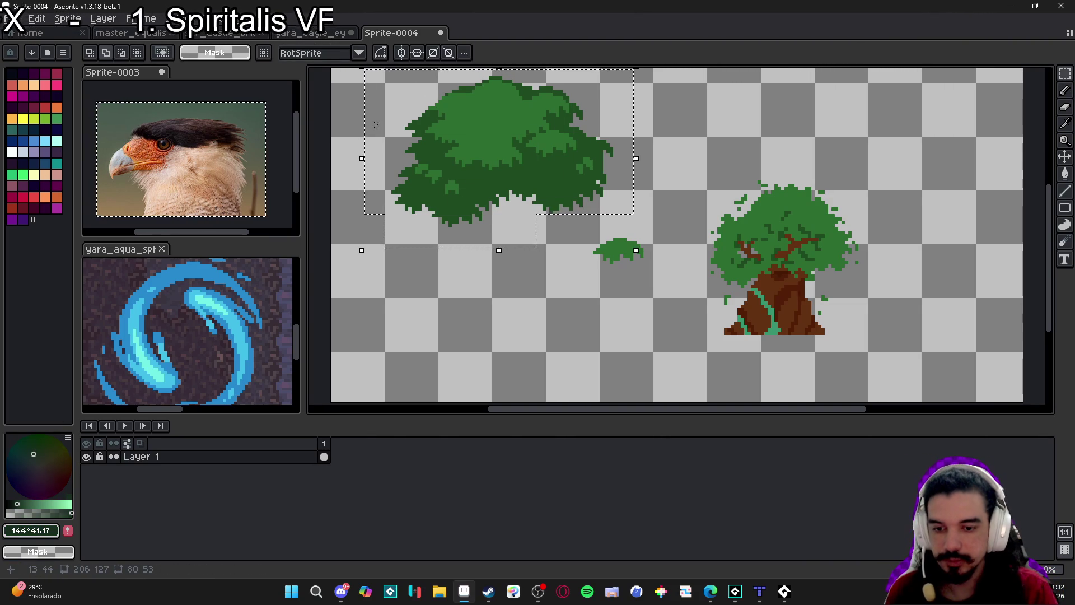
{"action": "key", "text": "shift+o"}
{"action": "left_click", "coordinate": [793, 60]}
{"action": "key", "text": "b"}
Set the pencil to a 1-pixel brush and bring the clump's lower part into view
{"action": "scroll", "coordinate": [529, 269], "scroll_direction": "up", "scroll_amount": 3}
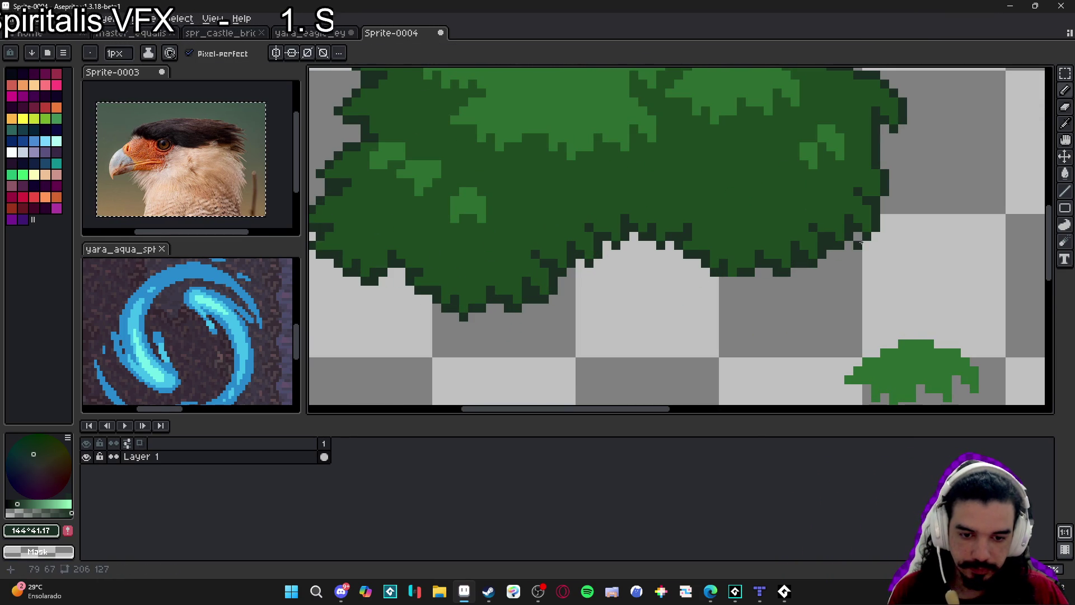
{"action": "scroll", "coordinate": [640, 289], "scroll_direction": "up", "scroll_amount": 2}
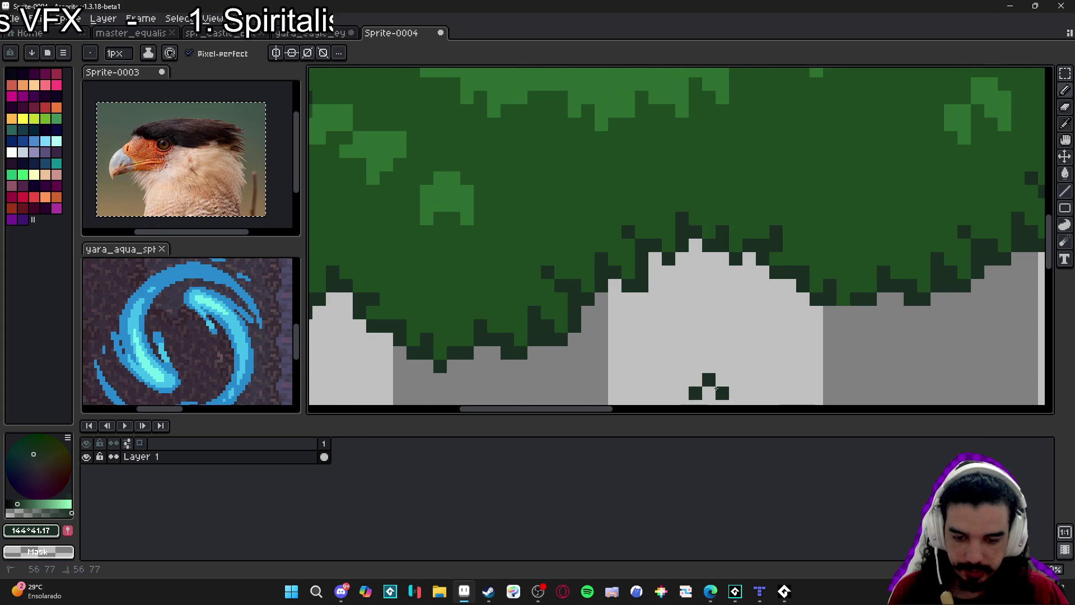
{"action": "scroll", "coordinate": [716, 387], "scroll_direction": "down", "scroll_amount": 2}
{"action": "key", "text": "b"}
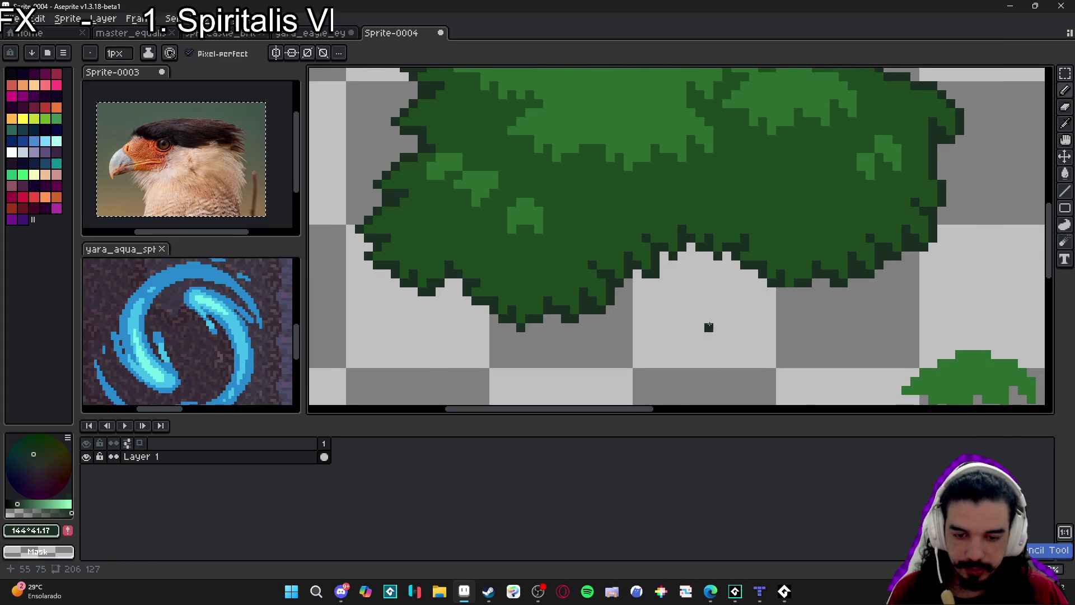
{"action": "scroll", "coordinate": [701, 328], "scroll_direction": "up", "scroll_amount": 2}
{"action": "scroll", "coordinate": [704, 333], "scroll_direction": "down", "scroll_amount": 3}
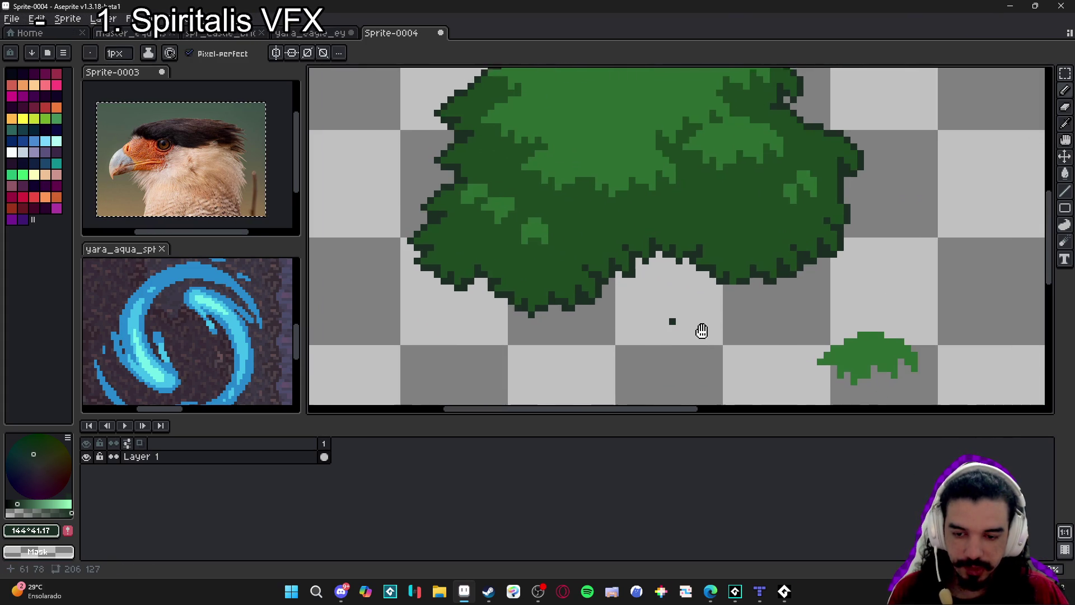
{"action": "scroll", "coordinate": [649, 280], "scroll_direction": "down", "scroll_amount": 1}
{"action": "mouse_move", "coordinate": [653, 308]}
{"action": "left_mouse_down"}
{"action": "mouse_move", "coordinate": [650, 290]}
{"action": "mouse_move", "coordinate": [609, 267]}
{"action": "left_mouse_up"}
{"action": "scroll", "coordinate": [643, 269], "scroll_direction": "down", "scroll_amount": 1}
Try a 2-pixel dark stroke on the bush, undo it, and return to a 1-pixel brush
{"action": "key", "text": "plus"}
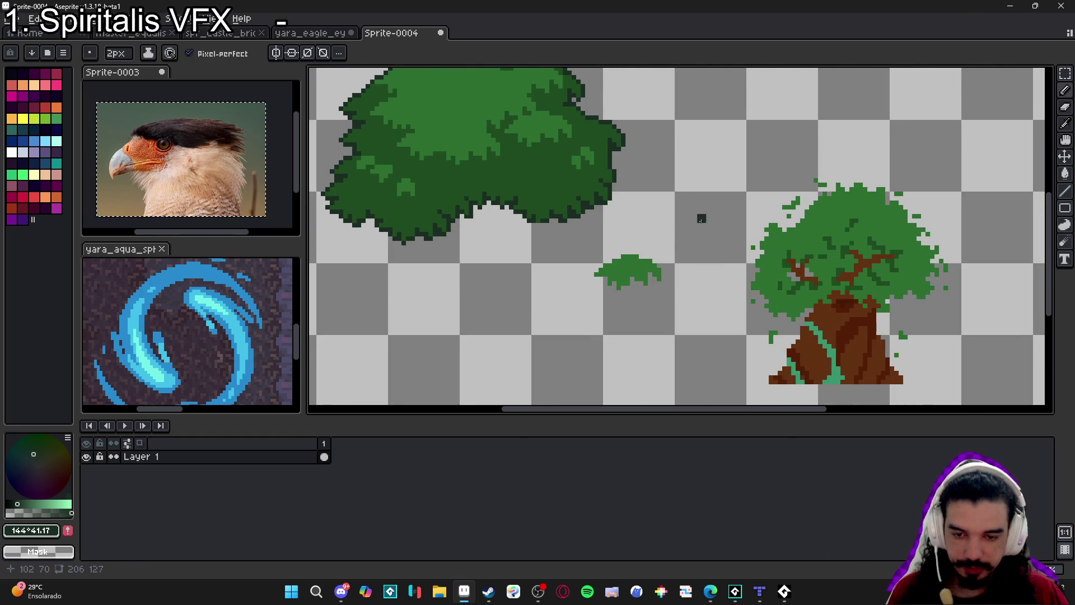
{"action": "scroll", "coordinate": [700, 271], "scroll_direction": "up", "scroll_amount": 1}
{"action": "scroll", "coordinate": [700, 271], "scroll_direction": "down", "scroll_amount": 1}
{"action": "scroll", "coordinate": [653, 191], "scroll_direction": "down", "scroll_amount": 1}
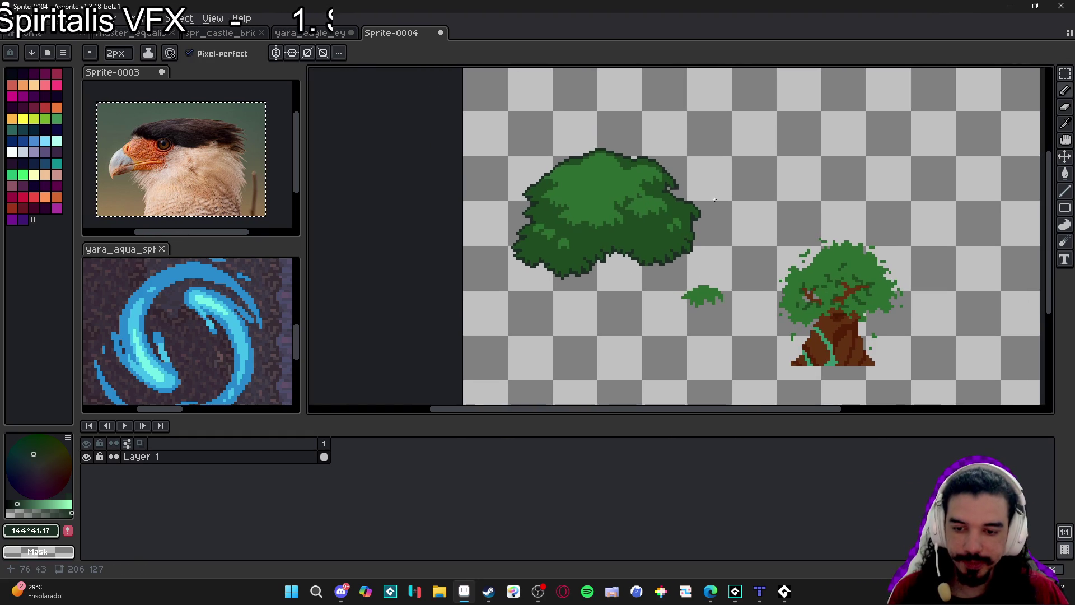
{"action": "scroll", "coordinate": [657, 241], "scroll_direction": "up", "scroll_amount": 1}
{"action": "scroll", "coordinate": [793, 244], "scroll_direction": "up", "scroll_amount": 1}
{"action": "mouse_move", "coordinate": [754, 132]}
{"action": "left_mouse_down"}
{"action": "mouse_move", "coordinate": [828, 140]}
{"action": "mouse_move", "coordinate": [807, 168]}
{"action": "left_mouse_up"}
{"action": "key", "text": "ctrl+z"}
{"action": "key", "text": "minus"}
Eyedrop the dark outline colour #1b2c23 and pencil a pixel under the bush's lower edge
{"action": "scroll", "coordinate": [832, 336], "scroll_direction": "up", "scroll_amount": 1}
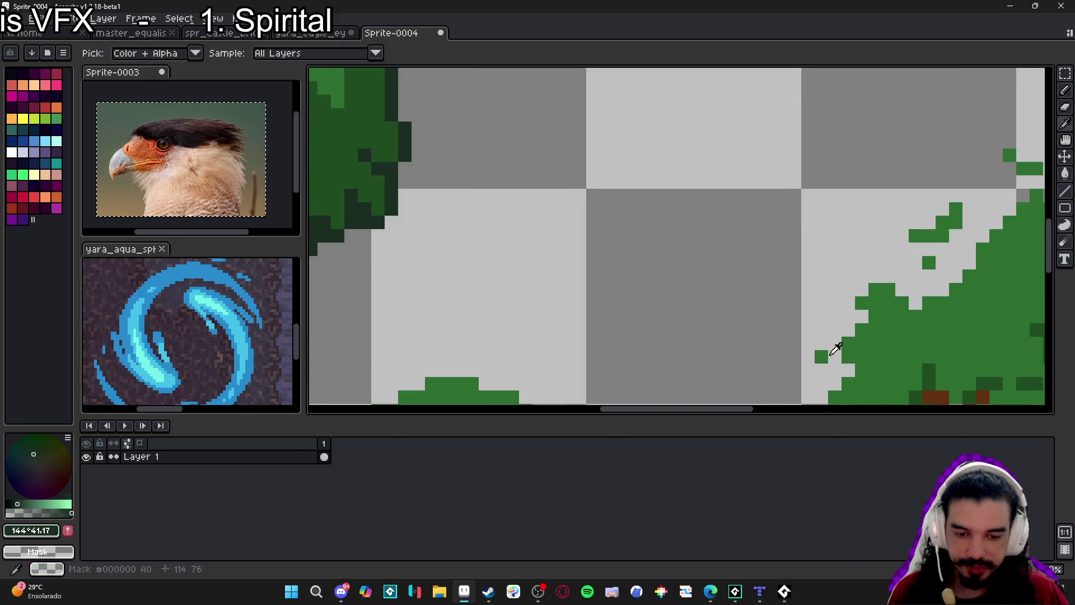
{"action": "left_click", "coordinate": [805, 307], "text": "alt"}
{"action": "scroll", "coordinate": [782, 276], "scroll_direction": "down", "scroll_amount": 6}
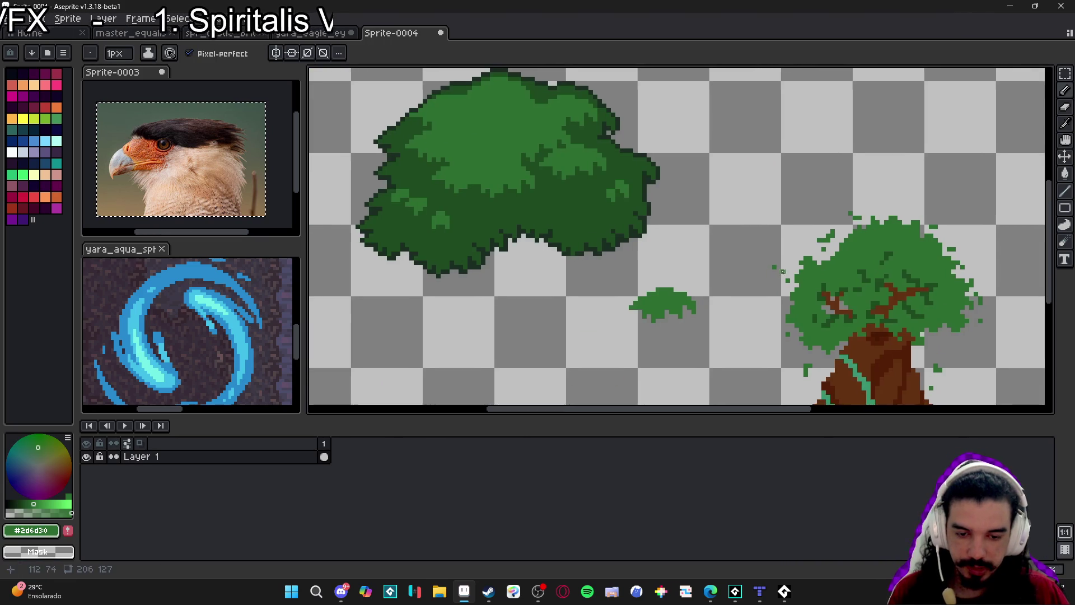
{"action": "scroll", "coordinate": [588, 233], "scroll_direction": "up", "scroll_amount": 3}
{"action": "scroll", "coordinate": [588, 233], "scroll_direction": "down", "scroll_amount": 2}
{"action": "scroll", "coordinate": [569, 281], "scroll_direction": "up", "scroll_amount": 4}
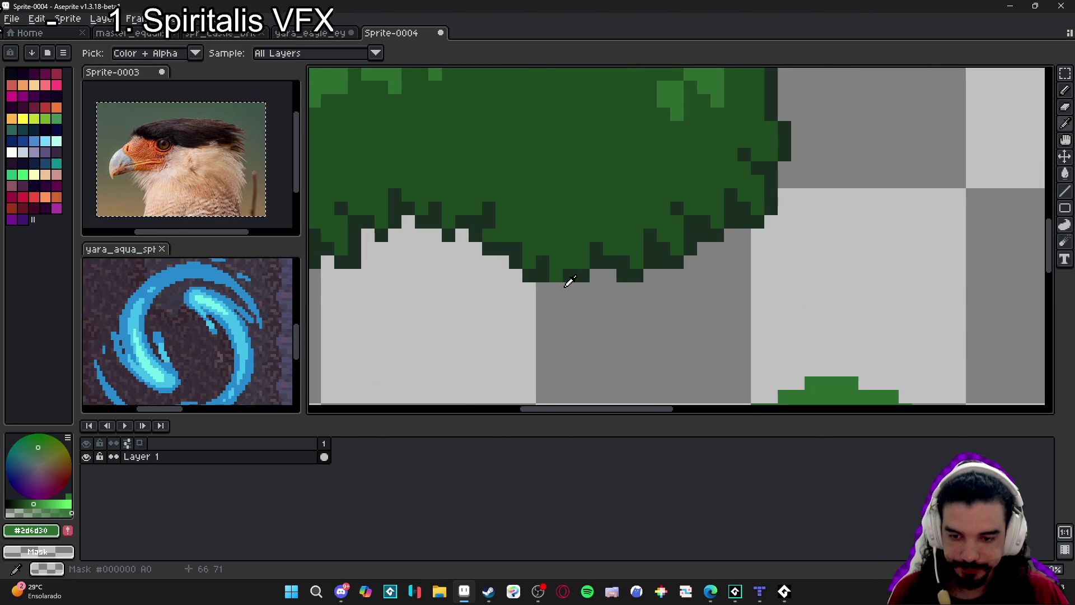
{"action": "left_click", "coordinate": [557, 288], "text": "alt"}
{"action": "left_click", "coordinate": [555, 302]}
{"action": "scroll", "coordinate": [482, 291], "scroll_direction": "down", "scroll_amount": 2}
{"action": "scroll", "coordinate": [442, 320], "scroll_direction": "up", "scroll_amount": 1}
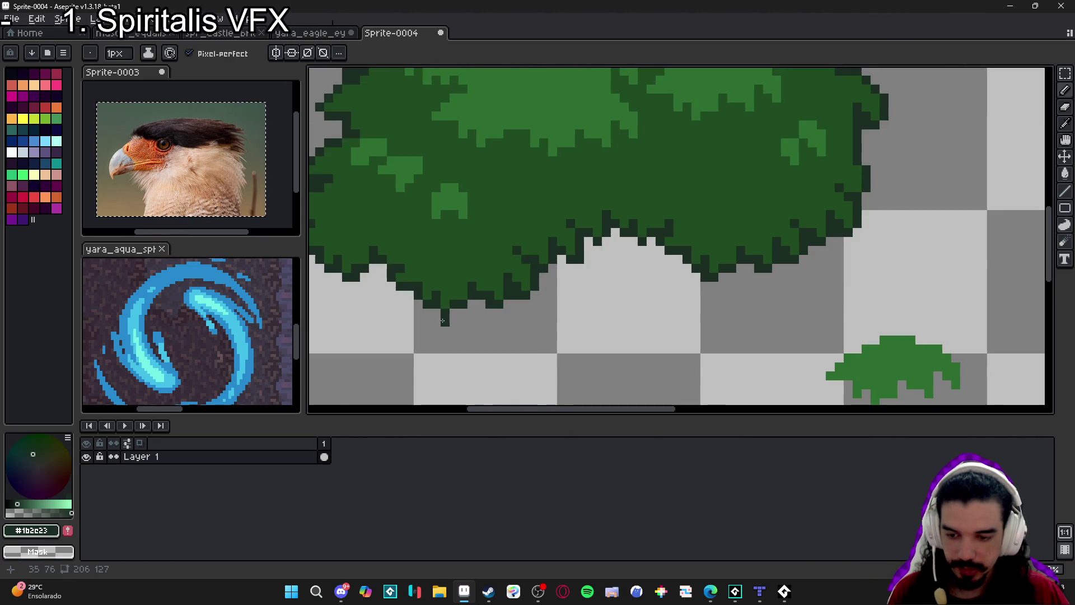
Pan over the bush's left side and top to check the new outline
{"action": "left_click_drag", "start_coordinate": [455, 317], "coordinate": [621, 305]}
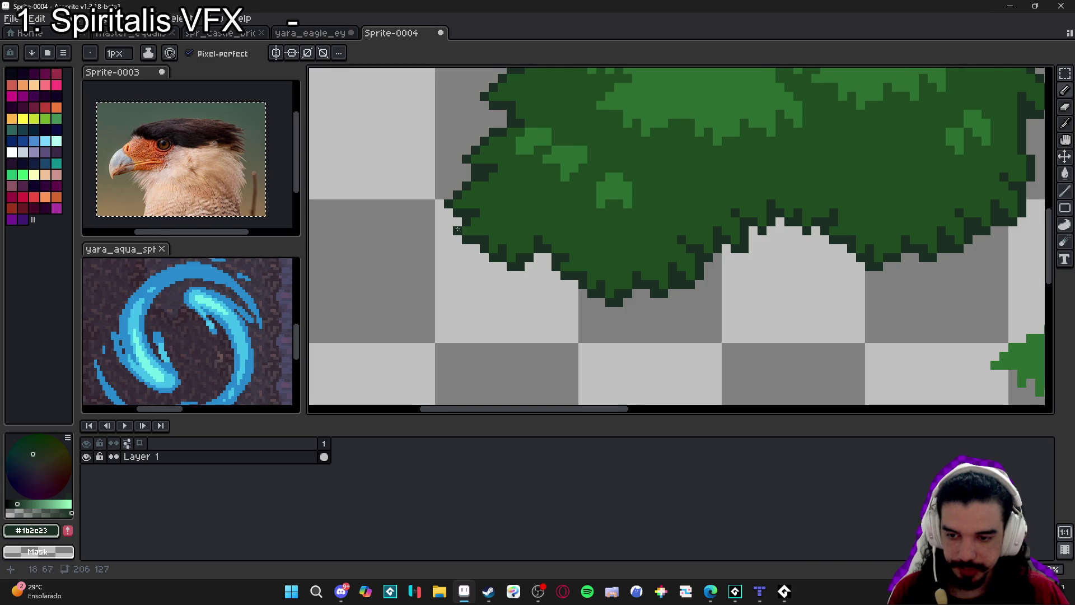
{"action": "left_click_drag", "start_coordinate": [446, 213], "coordinate": [420, 281]}
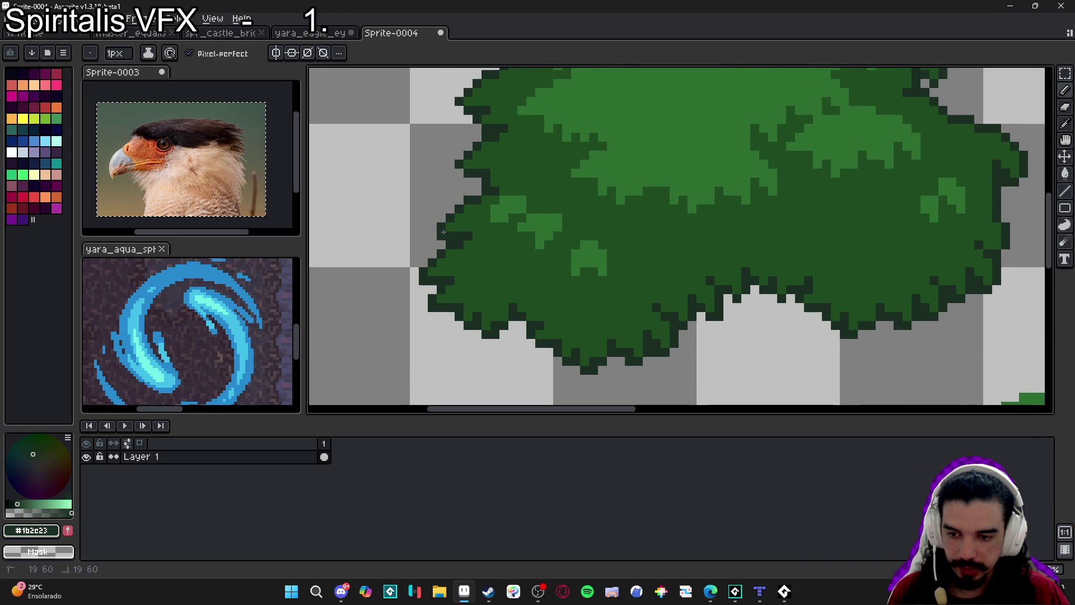
{"action": "left_click_drag", "start_coordinate": [458, 175], "coordinate": [451, 194]}
{"action": "scroll", "coordinate": [441, 181], "scroll_direction": "down", "scroll_amount": 2}
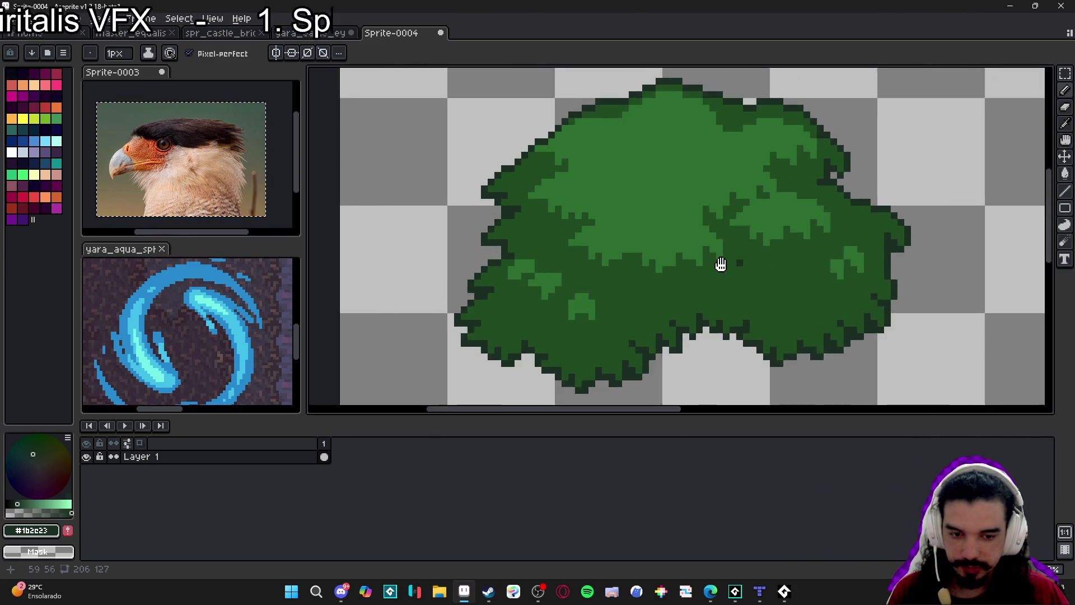
{"action": "scroll", "coordinate": [661, 188], "scroll_direction": "up", "scroll_amount": 2}
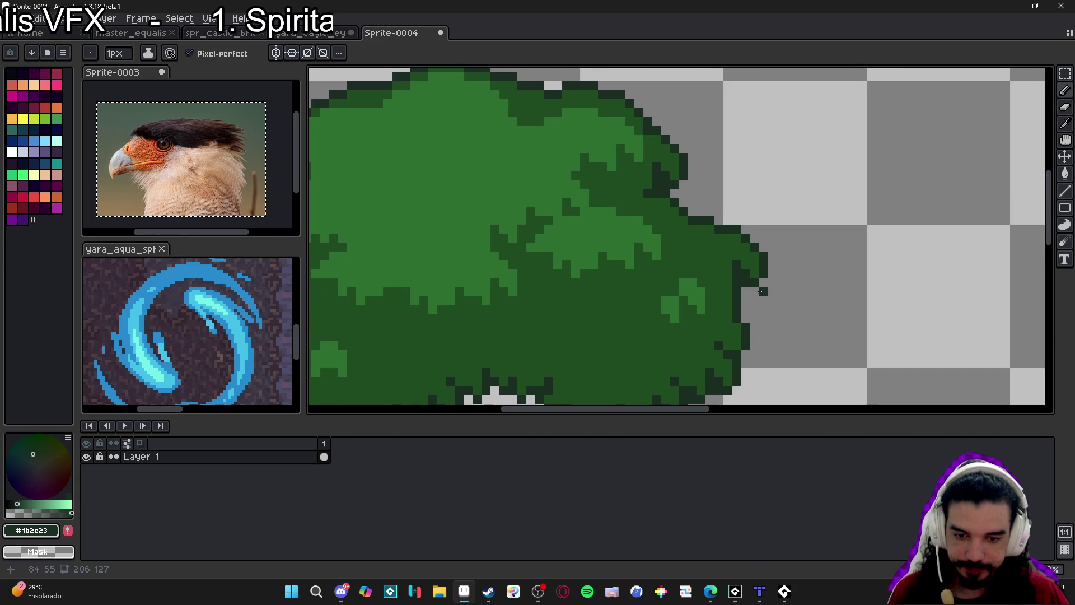
{"action": "scroll", "coordinate": [760, 291], "scroll_direction": "down", "scroll_amount": 3}
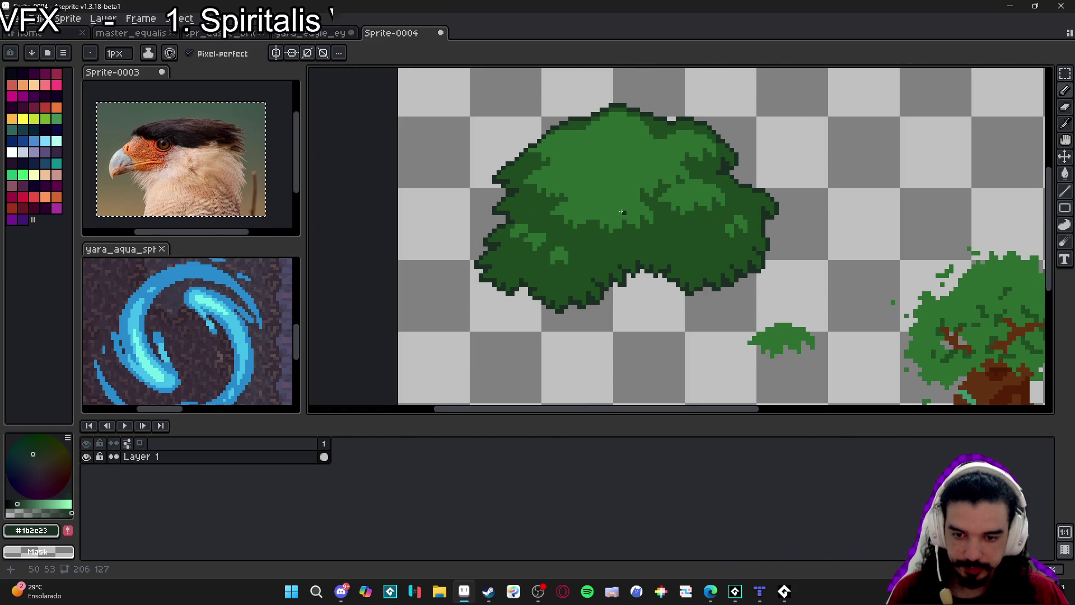
{"action": "scroll", "coordinate": [636, 220], "scroll_direction": "up", "scroll_amount": 2}
{"action": "scroll", "coordinate": [574, 295], "scroll_direction": "down", "scroll_amount": 3}
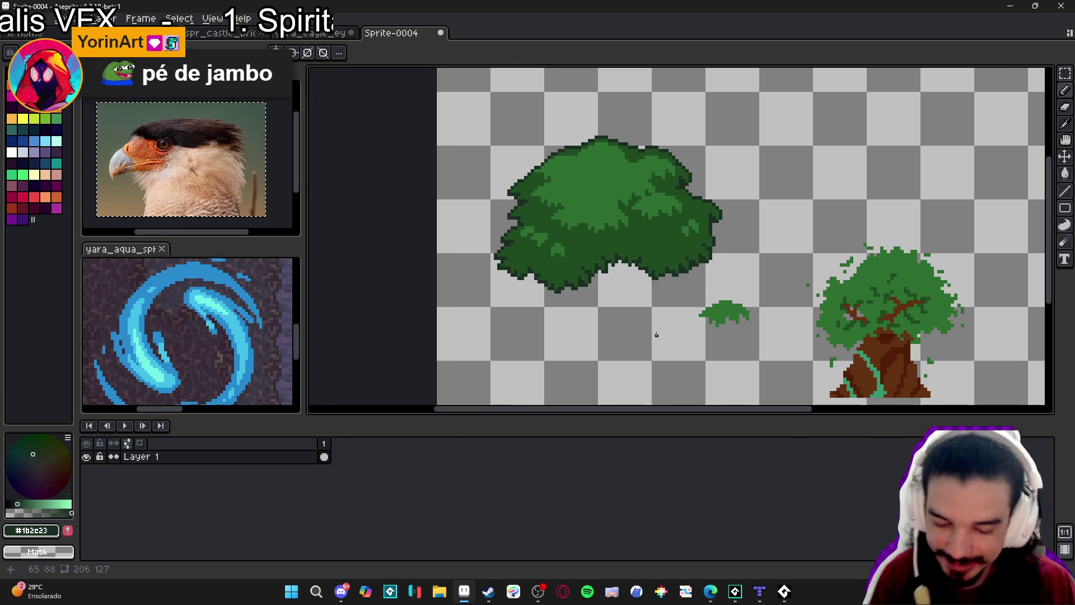
Duplicate the small green clump and move the copy onto the big bush's lower edge
{"action": "scroll", "coordinate": [656, 334], "scroll_direction": "down", "scroll_amount": 1}
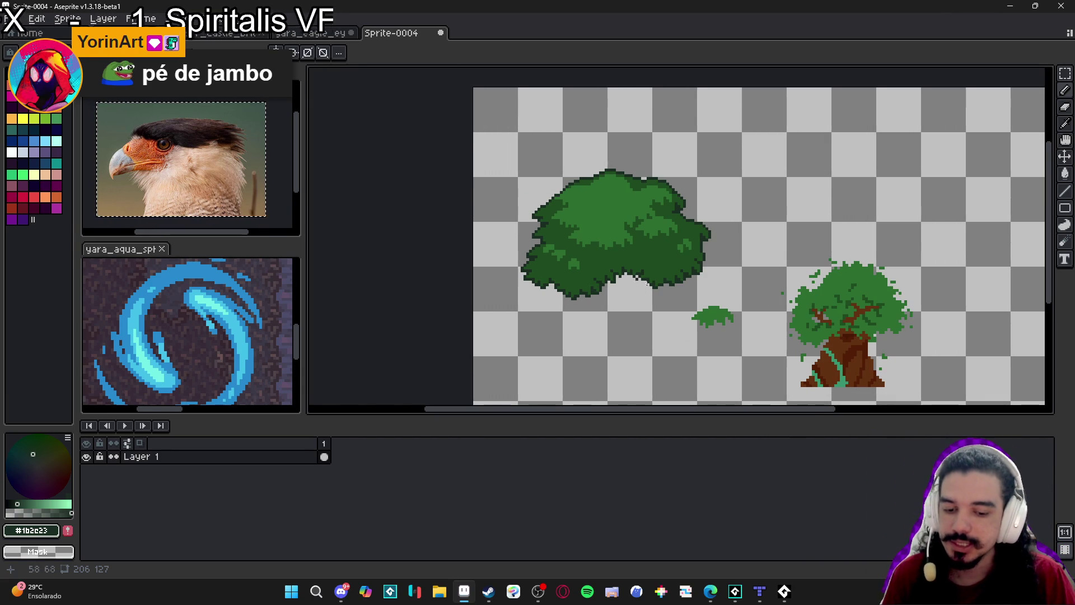
{"action": "scroll", "coordinate": [621, 279], "scroll_direction": "up", "scroll_amount": 1}
{"action": "mouse_move", "coordinate": [713, 317]}
{"action": "left_mouse_down"}
{"action": "mouse_move", "coordinate": [728, 297]}
{"action": "mouse_move", "coordinate": [603, 308]}
{"action": "left_mouse_up"}
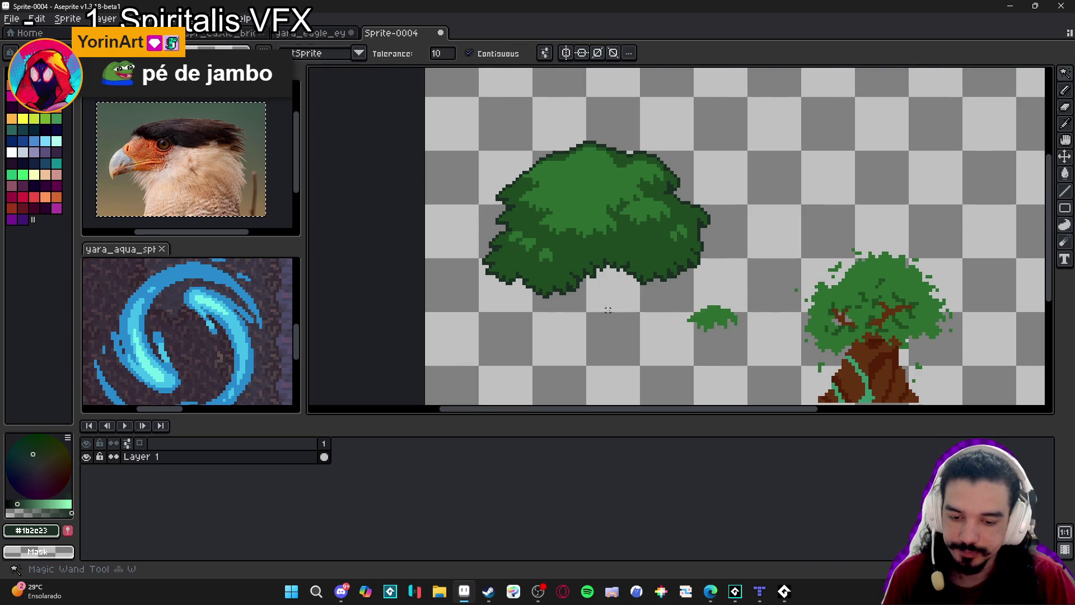
{"action": "scroll", "coordinate": [603, 308], "scroll_direction": "up", "scroll_amount": 4}
{"action": "mouse_move", "coordinate": [648, 280]}
{"action": "left_mouse_down"}
{"action": "mouse_move", "coordinate": [465, 291]}
{"action": "mouse_move", "coordinate": [493, 303]}
{"action": "mouse_move", "coordinate": [482, 314]}
{"action": "mouse_move", "coordinate": [444, 292]}
{"action": "mouse_move", "coordinate": [434, 238]}
{"action": "mouse_move", "coordinate": [445, 210]}
{"action": "mouse_move", "coordinate": [431, 197]}
{"action": "mouse_move", "coordinate": [445, 291]}
{"action": "mouse_move", "coordinate": [664, 282]}
{"action": "mouse_move", "coordinate": [638, 292]}
{"action": "mouse_move", "coordinate": [680, 246]}
{"action": "mouse_move", "coordinate": [663, 230]}
{"action": "mouse_move", "coordinate": [686, 216]}
{"action": "mouse_move", "coordinate": [555, 266]}
{"action": "mouse_move", "coordinate": [531, 252]}
{"action": "mouse_move", "coordinate": [542, 269]}
{"action": "mouse_move", "coordinate": [569, 175]}
{"action": "left_mouse_up"}
{"action": "scroll", "coordinate": [470, 309], "scroll_direction": "down", "scroll_amount": 3}
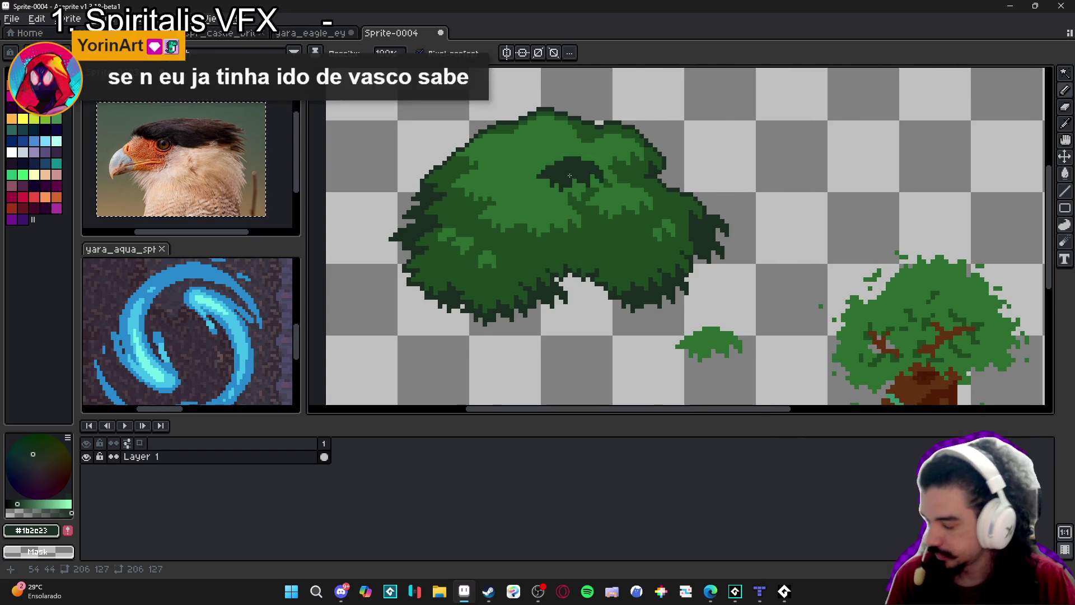
{"action": "scroll", "coordinate": [569, 176], "scroll_direction": "down", "scroll_amount": 1}
Drop the pasted patch and box-select the tree with the brown trunk
{"action": "key", "text": "m"}
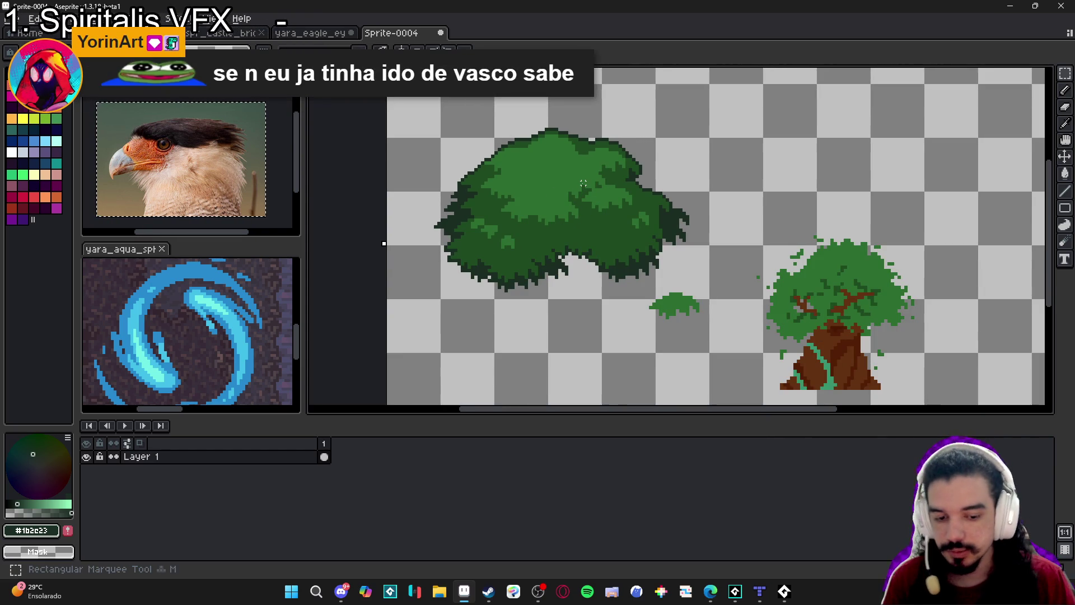
{"action": "scroll", "coordinate": [706, 205], "scroll_direction": "down", "scroll_amount": 1}
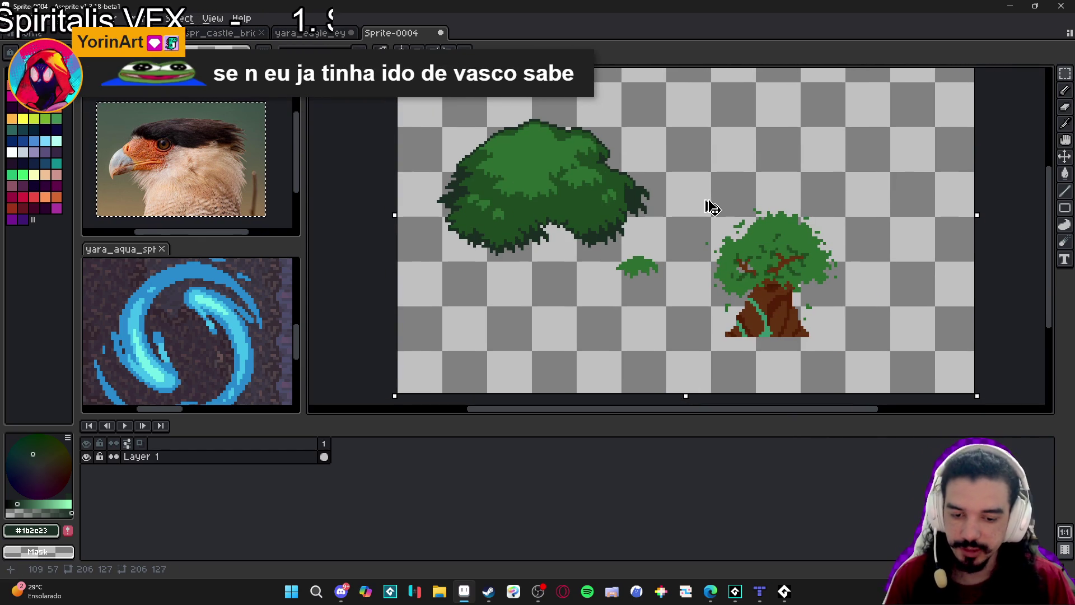
{"action": "left_click_drag", "start_coordinate": [697, 168], "coordinate": [858, 363]}
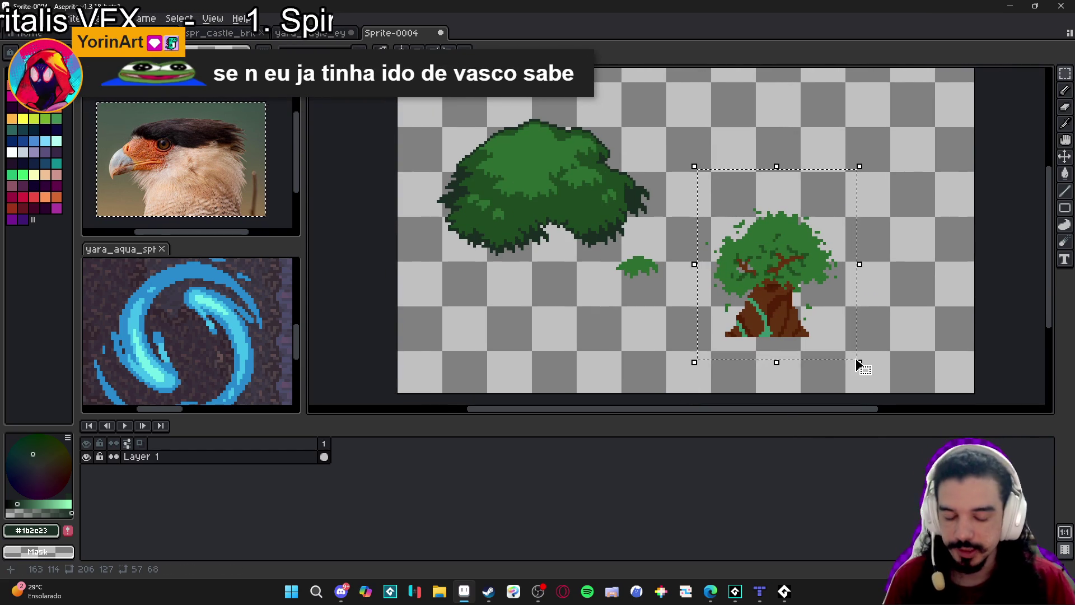
{"action": "key", "text": "shift+o"}
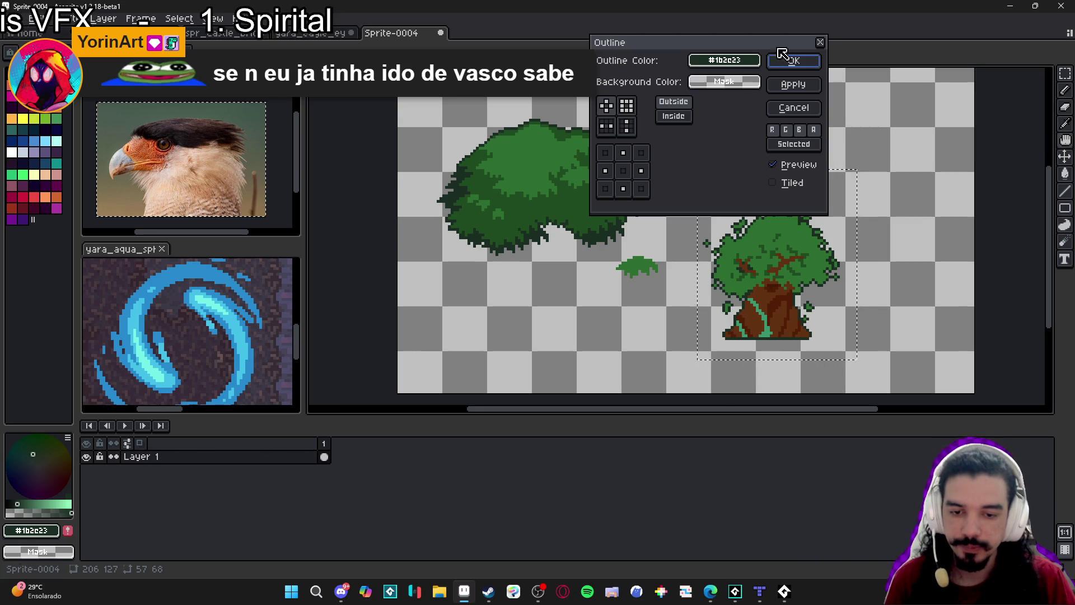
{"action": "mouse_move", "coordinate": [762, 43]}
{"action": "left_mouse_down"}
{"action": "mouse_move", "coordinate": [519, 180]}
{"action": "mouse_move", "coordinate": [559, 157]}
{"action": "left_mouse_up"}
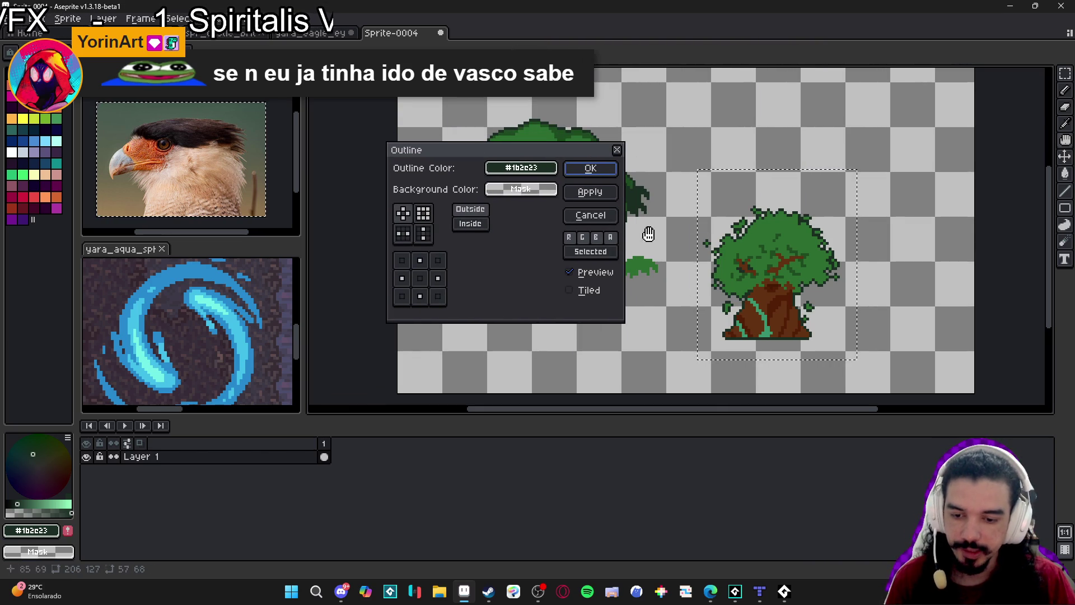
{"action": "left_click", "coordinate": [421, 262]}
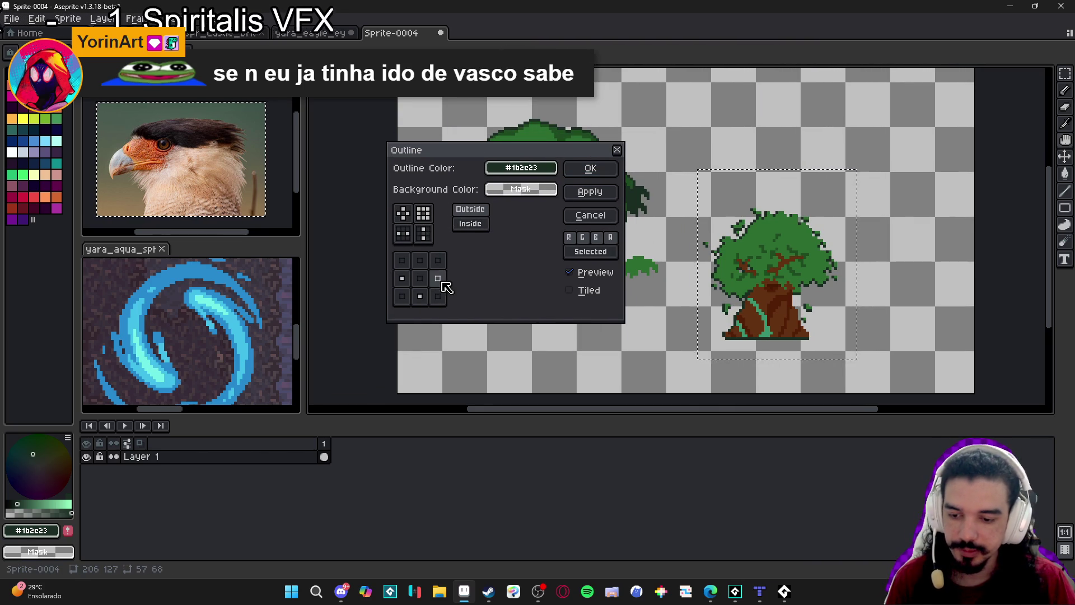
{"action": "left_click", "coordinate": [422, 214]}
{"action": "left_click", "coordinate": [404, 214]}
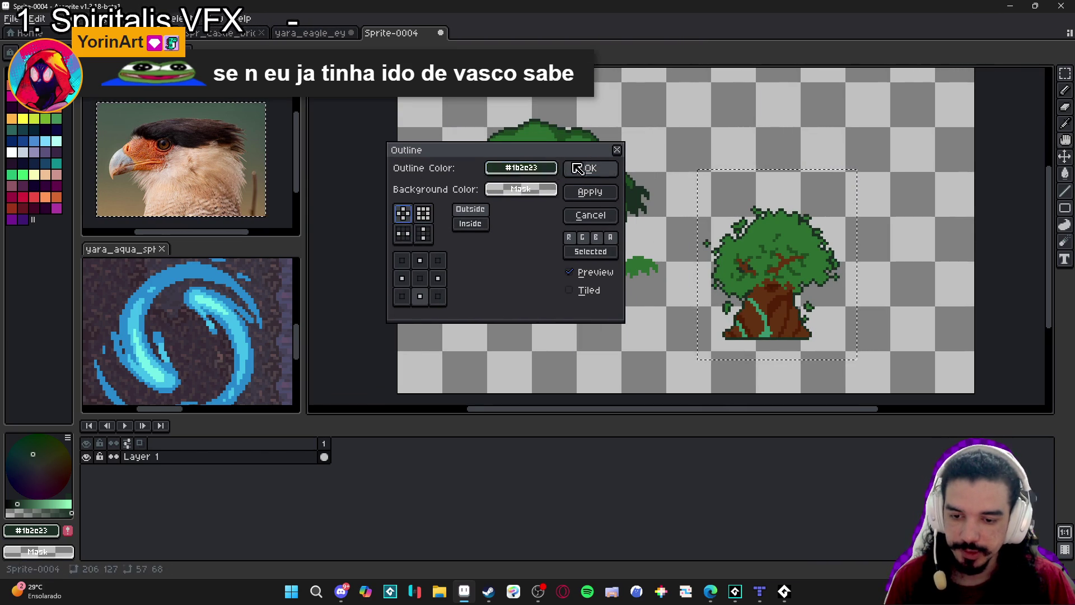
{"action": "left_click", "coordinate": [591, 168]}
{"action": "left_click", "coordinate": [768, 311]}
{"action": "scroll", "coordinate": [769, 311], "scroll_direction": "down", "scroll_amount": 1}
{"action": "key", "text": "ctrl+z"}
{"action": "key", "text": "ctrl+z"}
{"action": "key", "text": "ctrl+z"}
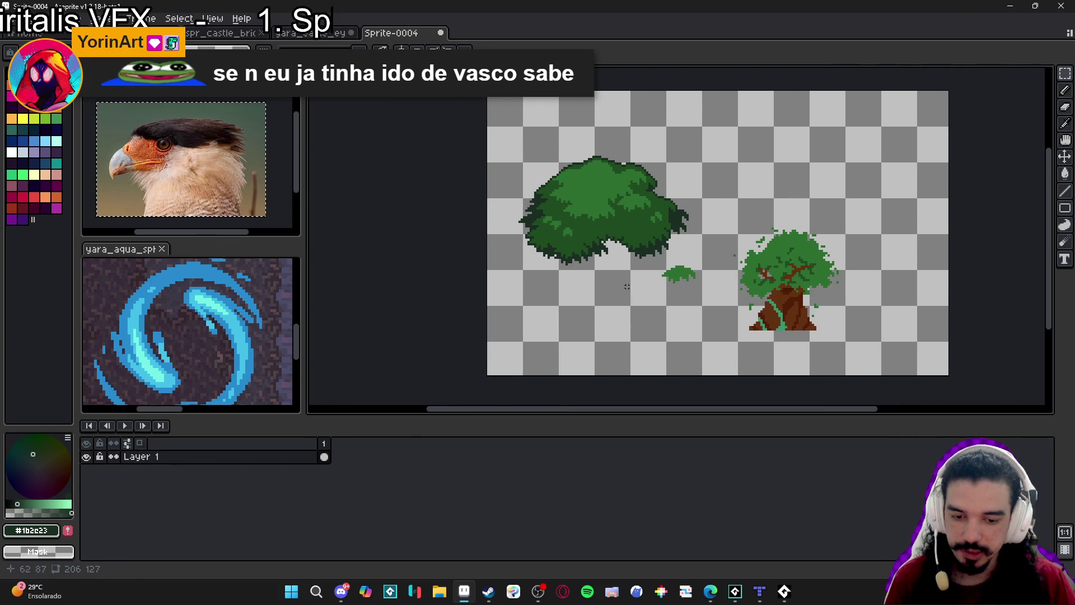
{"action": "scroll", "coordinate": [602, 265], "scroll_direction": "up", "scroll_amount": 1}
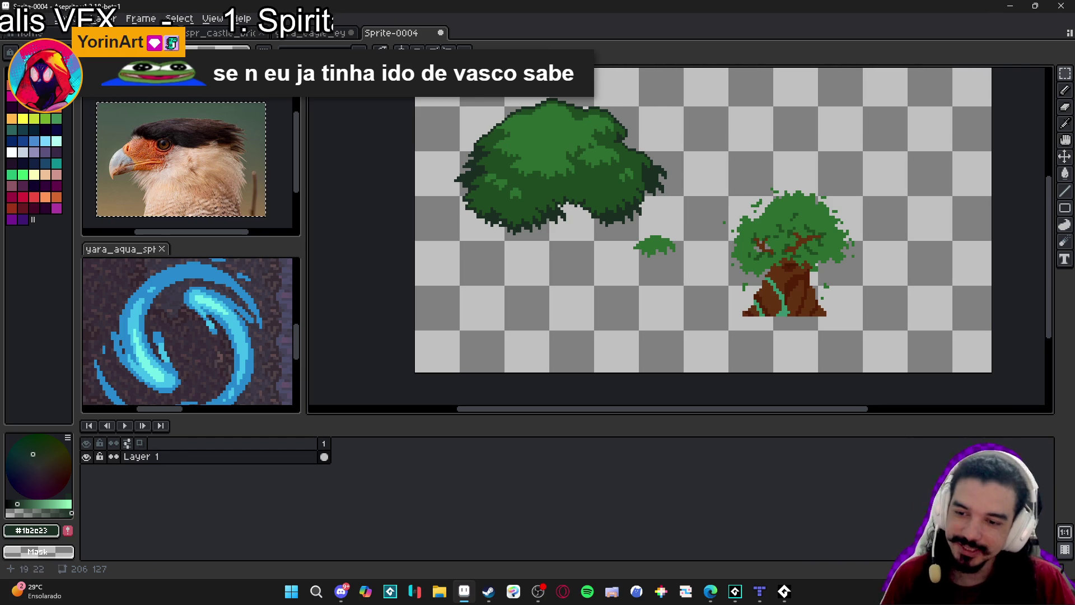
{"action": "left_click", "coordinate": [440, 32]}
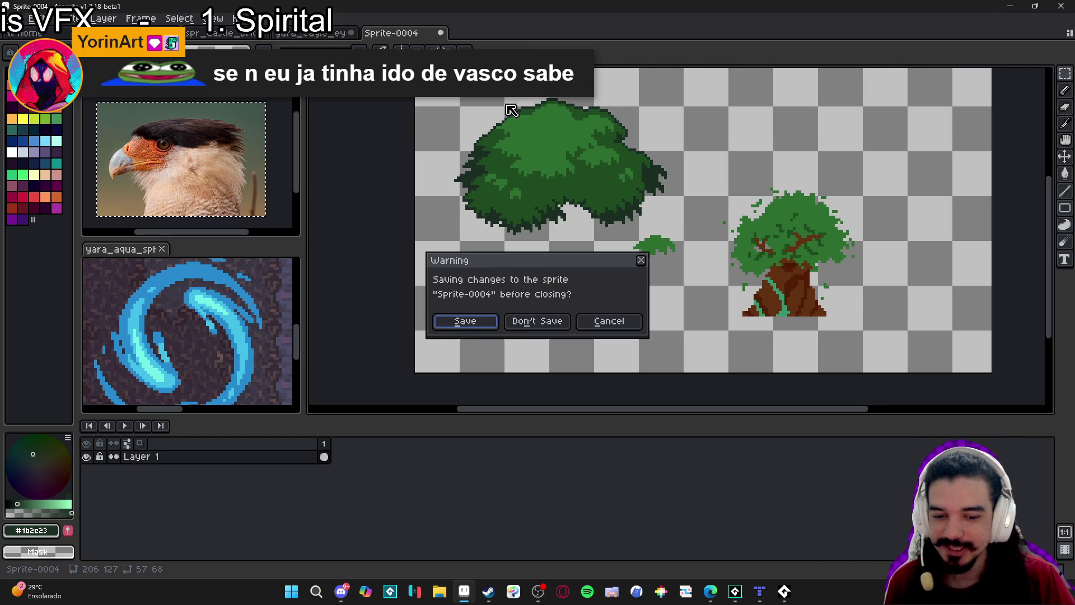
Discard the tree sprite's unsaved changes and briefly toggle the character layer's visibility
{"action": "left_click", "coordinate": [532, 324]}
{"action": "scroll", "coordinate": [585, 268], "scroll_direction": "down", "scroll_amount": 2}
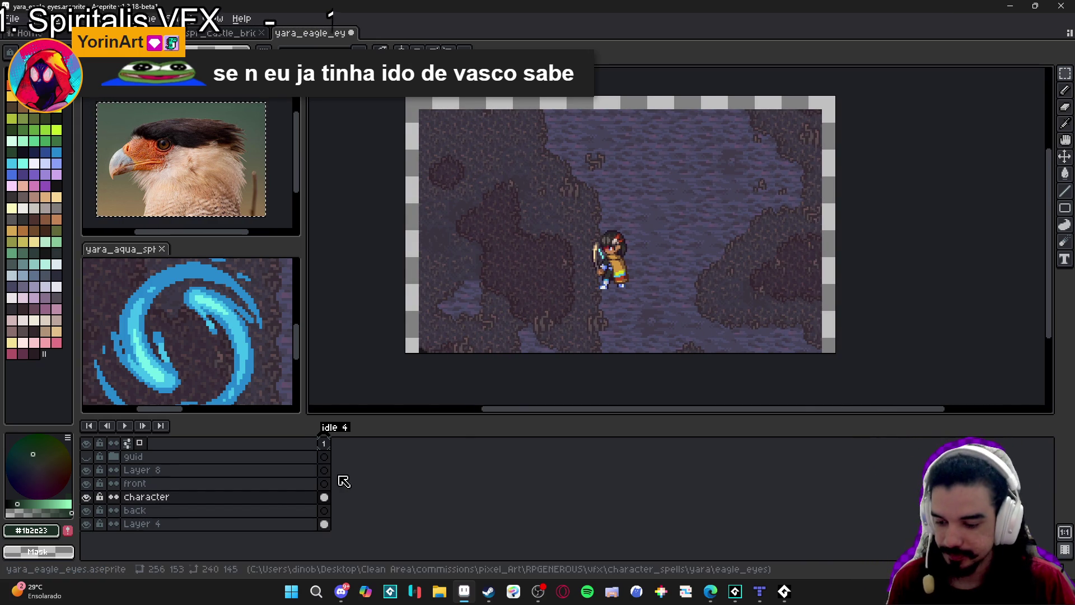
{"action": "left_click", "coordinate": [86, 497]}
{"action": "left_click", "coordinate": [86, 497]}
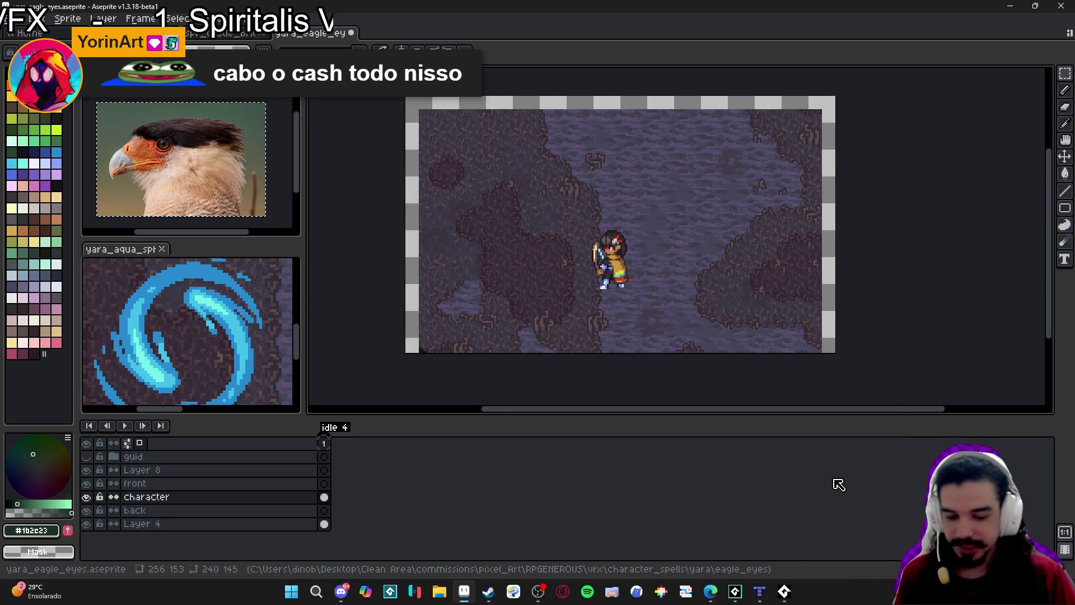
Switch to the Spiritalis project in GameMaker and run it with F5
{"action": "left_click", "coordinate": [762, 594]}
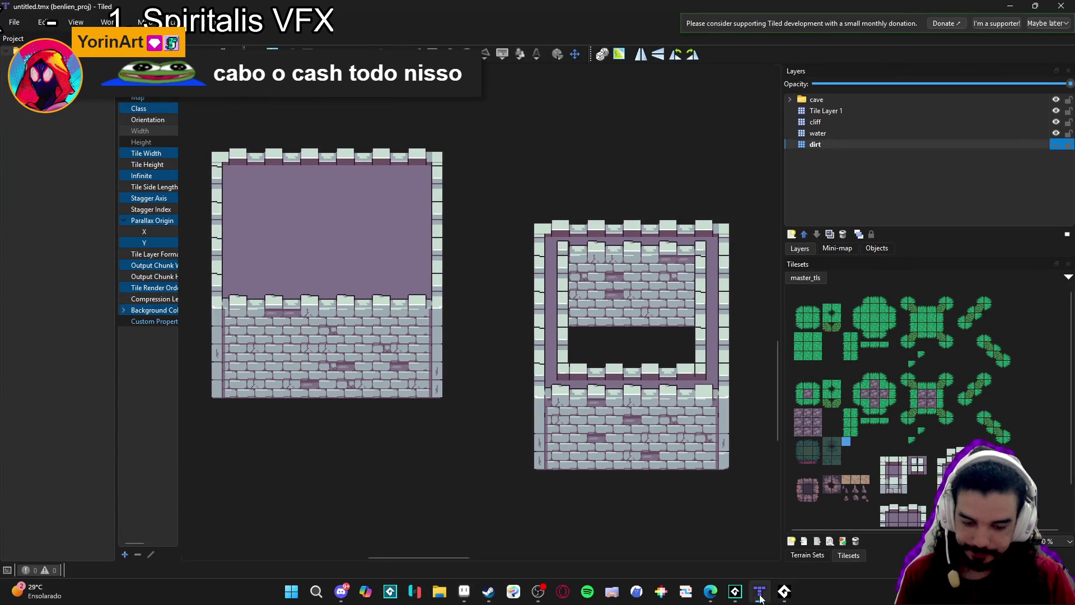
{"action": "left_click", "coordinate": [761, 594]}
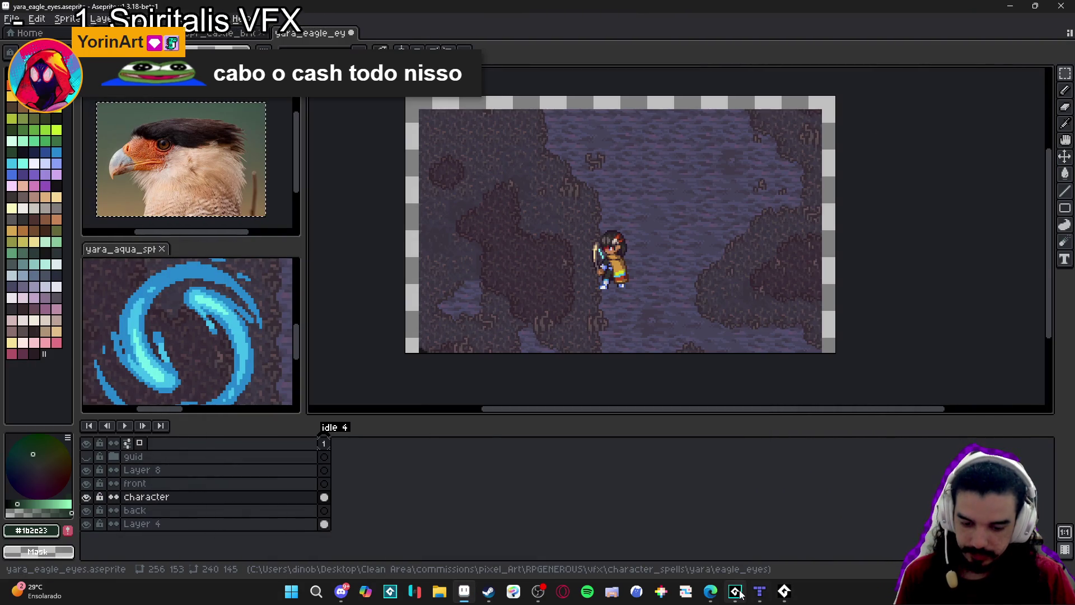
{"action": "mouse_move", "coordinate": [739, 593]}
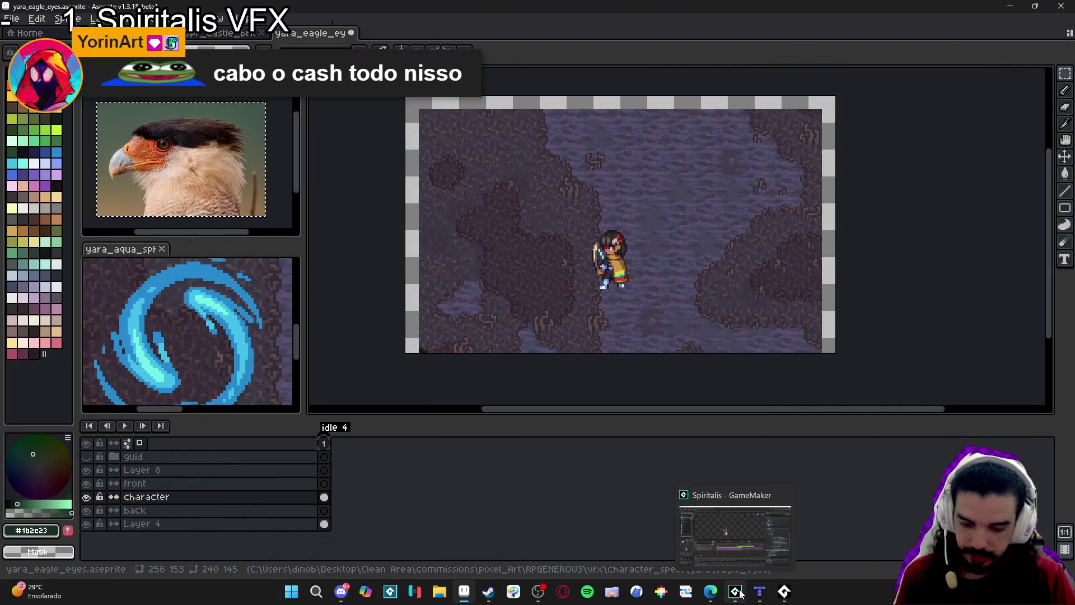
{"action": "left_click", "coordinate": [728, 528]}
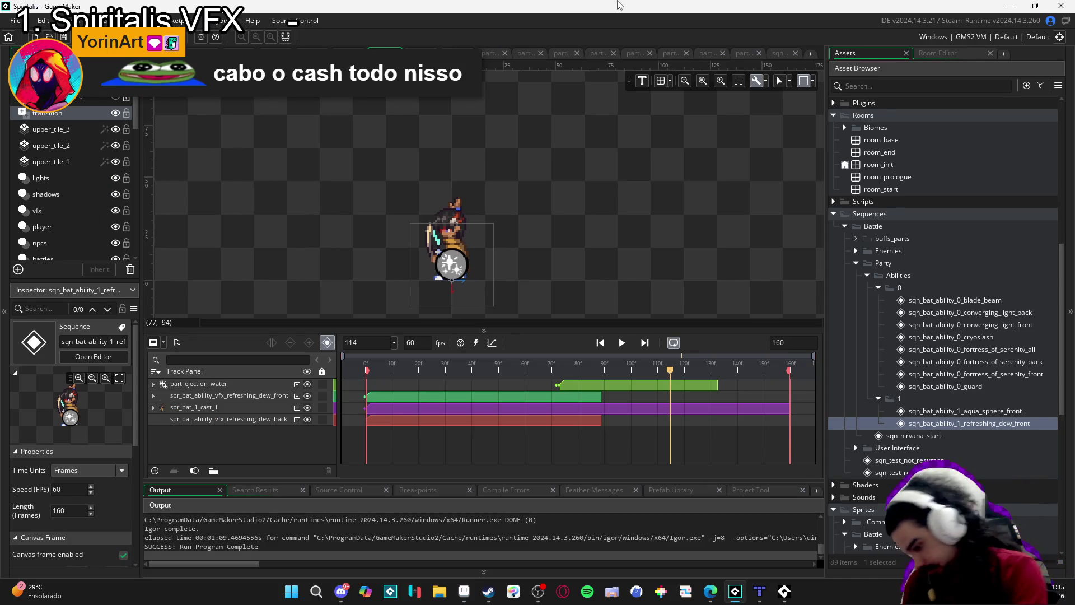
{"action": "key", "text": "F5"}
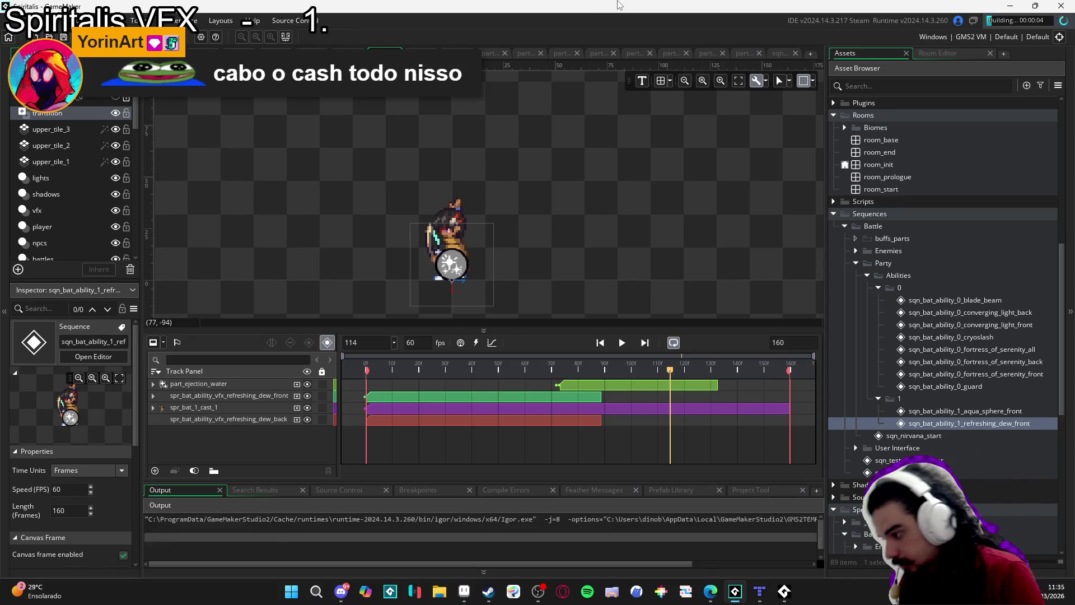